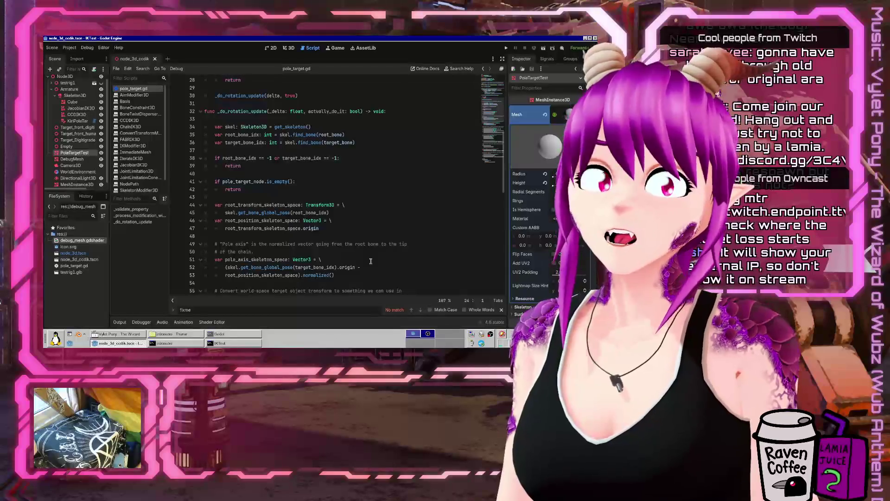
Step: Review the root_bone_idx lookup and the bone-name check in _validate_property
click(304, 134)
scroll(343, 197, down, 4)
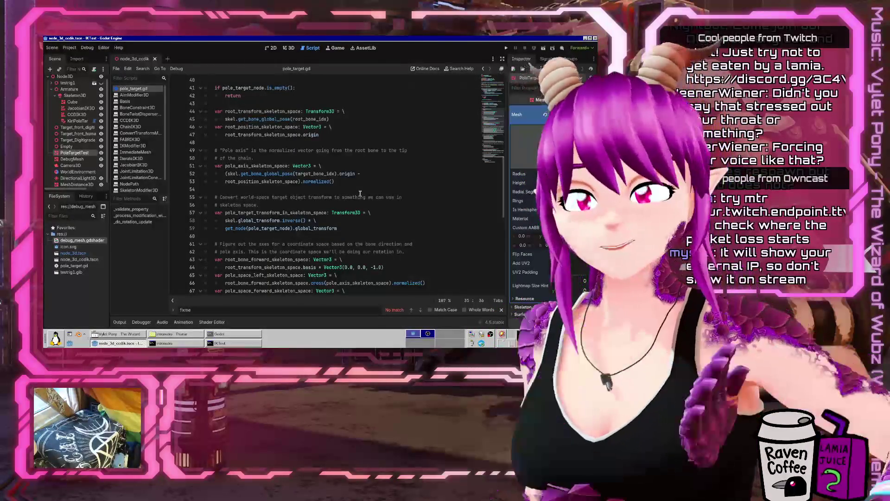
scroll(321, 220, down, 10)
scroll(321, 220, up, 20)
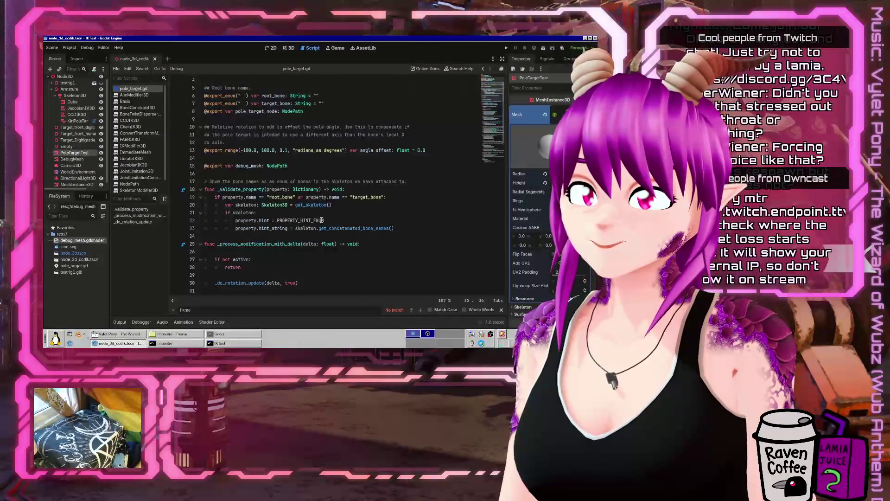
scroll(321, 220, down, 2)
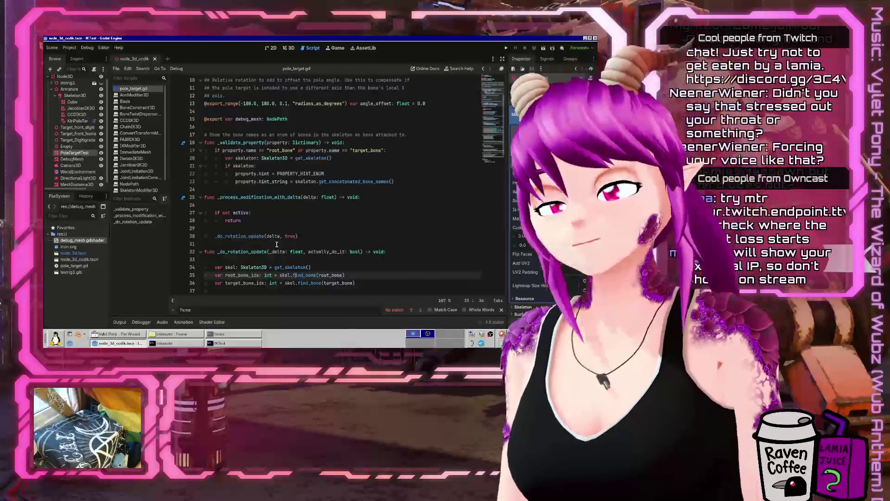
click(321, 145)
scroll(309, 172, up, 3)
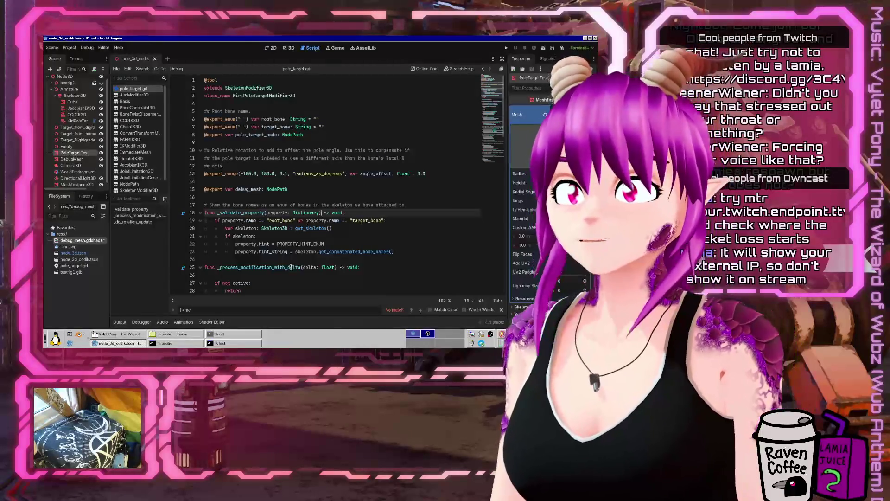
click(330, 182)
key(Delete)
key(ctrl+shift+k)
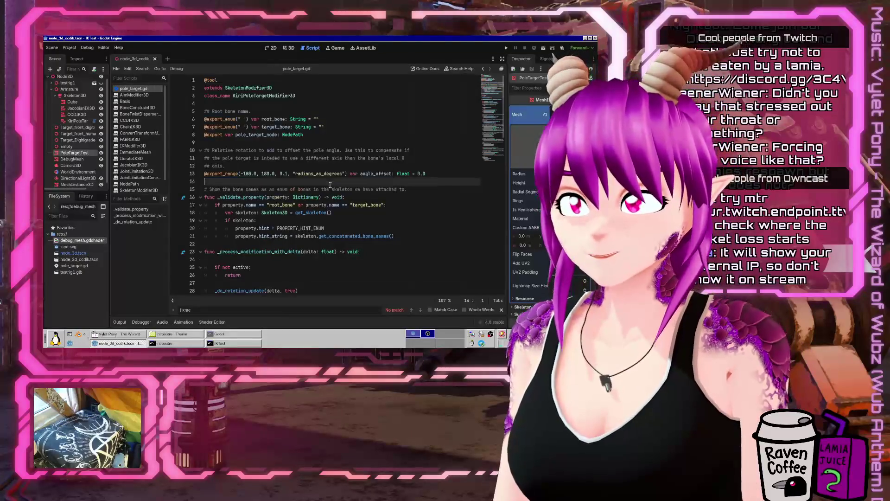
scroll(337, 149, down, 20)
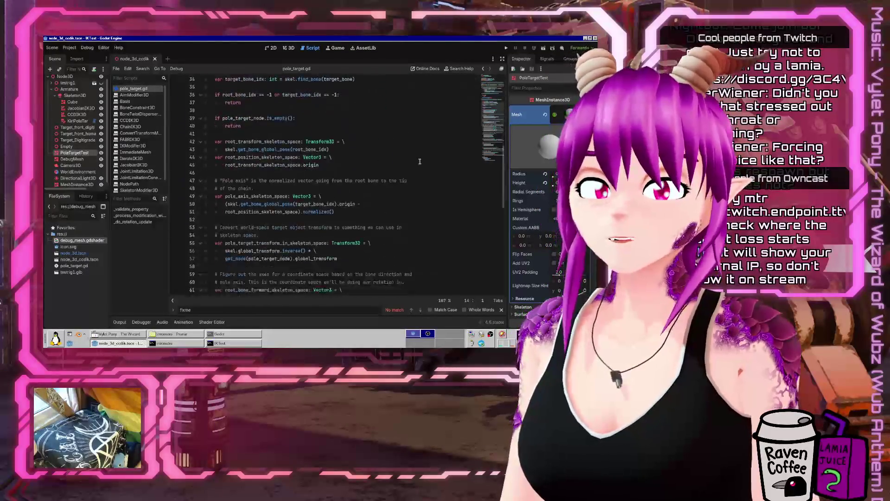
scroll(497, 204, up, 15)
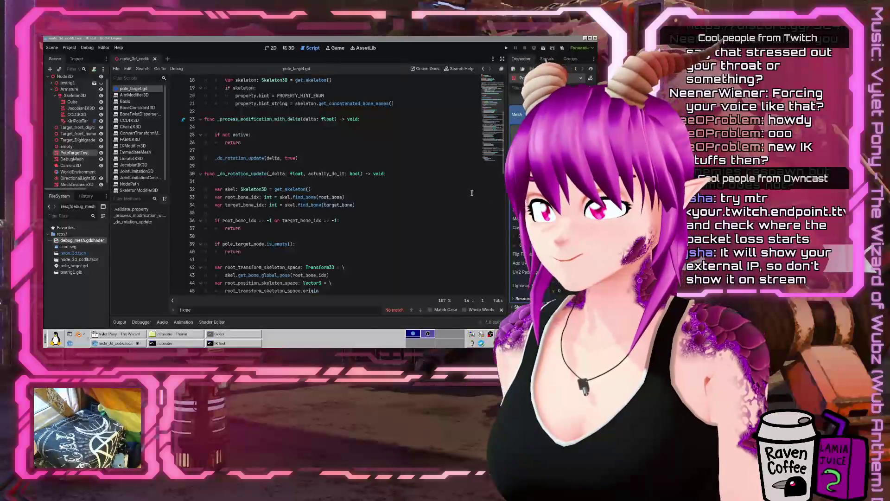
click(336, 187)
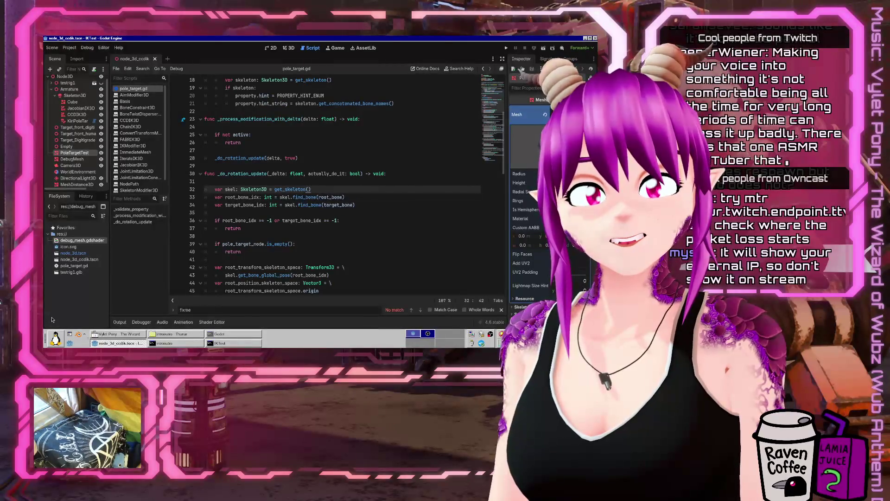
right_click(51, 319)
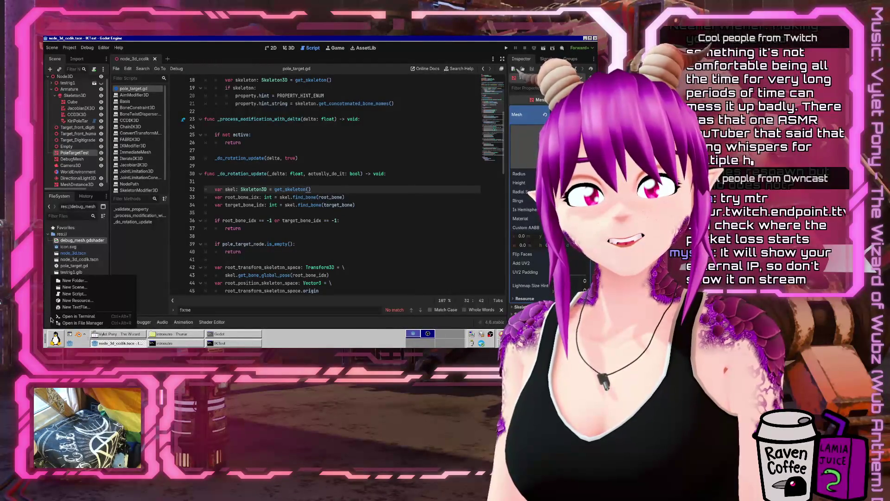
click(341, 204)
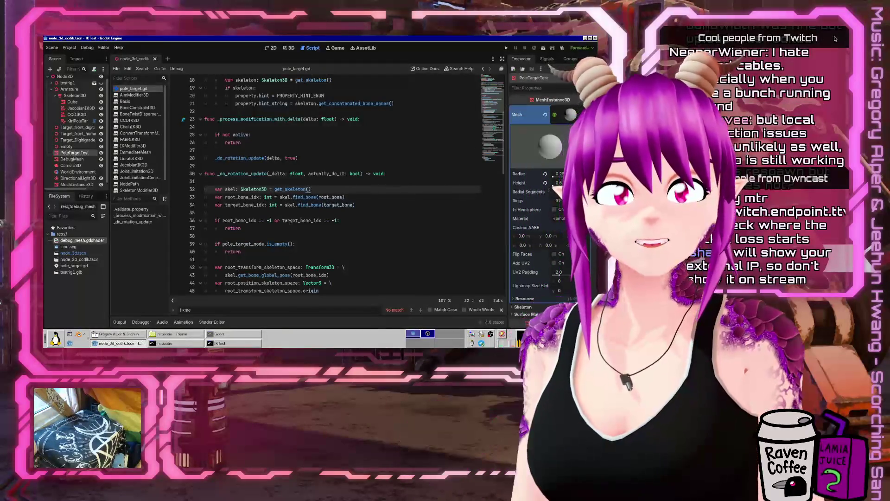
Step: Bring the OBS Studio window to the front from the taskbar
click(722, 50)
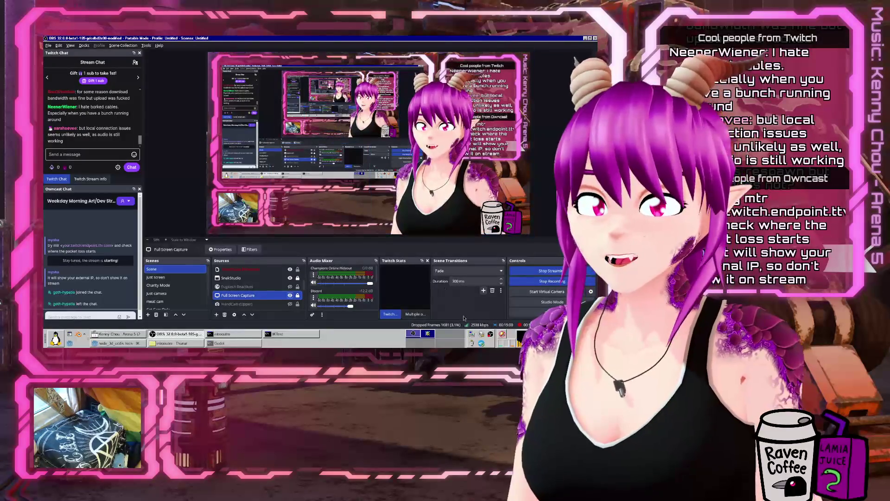
Step: Switch from OBS back to the Godot Script editor showing pole_target.gd
key(alt+Tab)
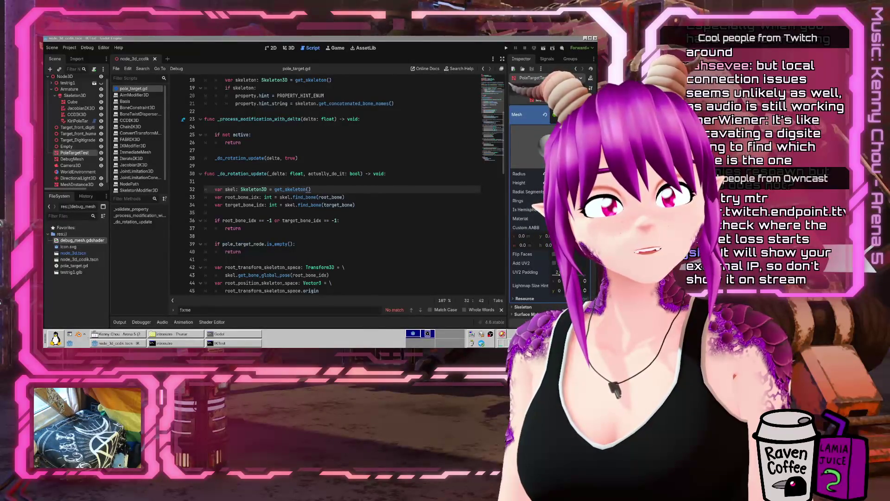
Step: Drag the Firefox window with the Owncast stream over the Godot editor
click(396, 421)
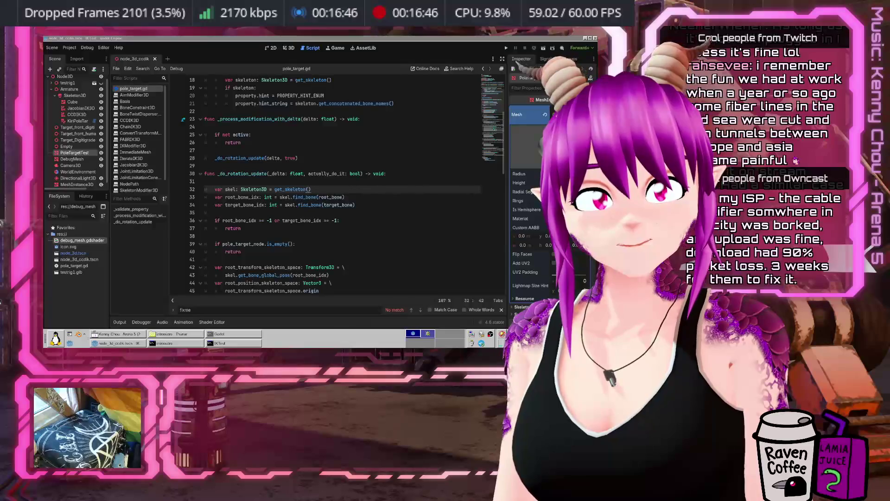
drag(597, 38, 252, 38)
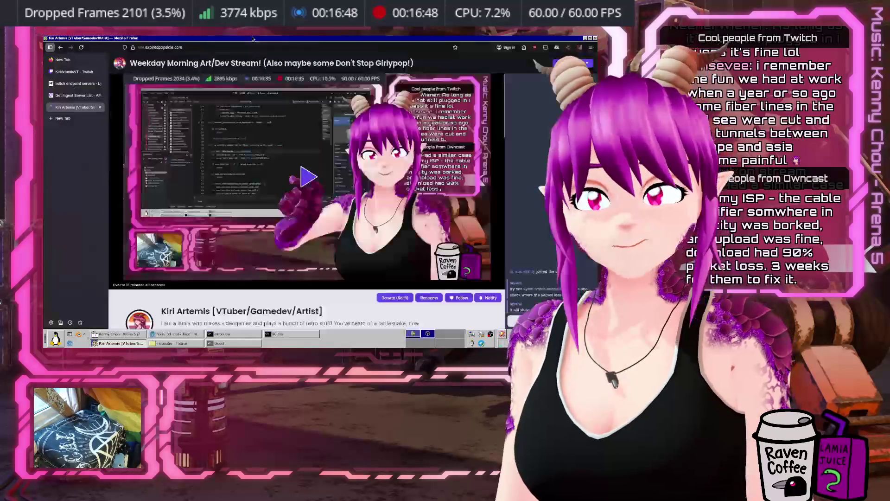
Step: Start the Owncast stream playback and view its quality options under the settings gear
mouse_move(215, 252)
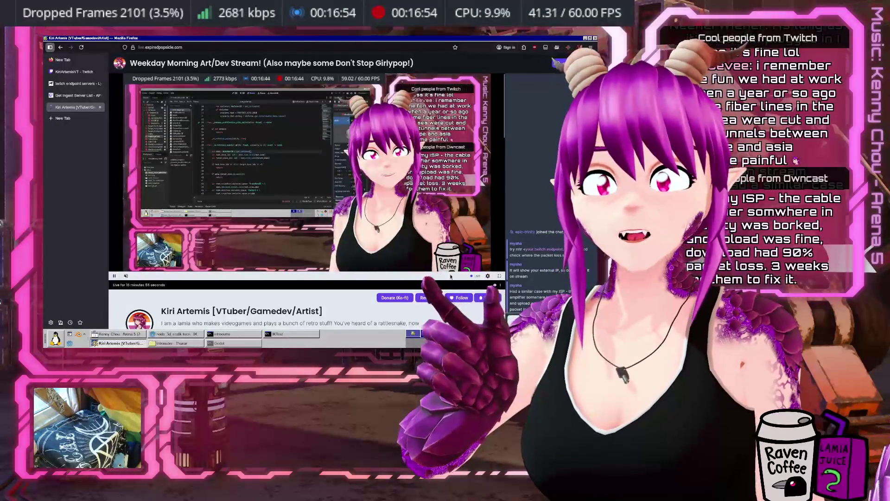
click(487, 275)
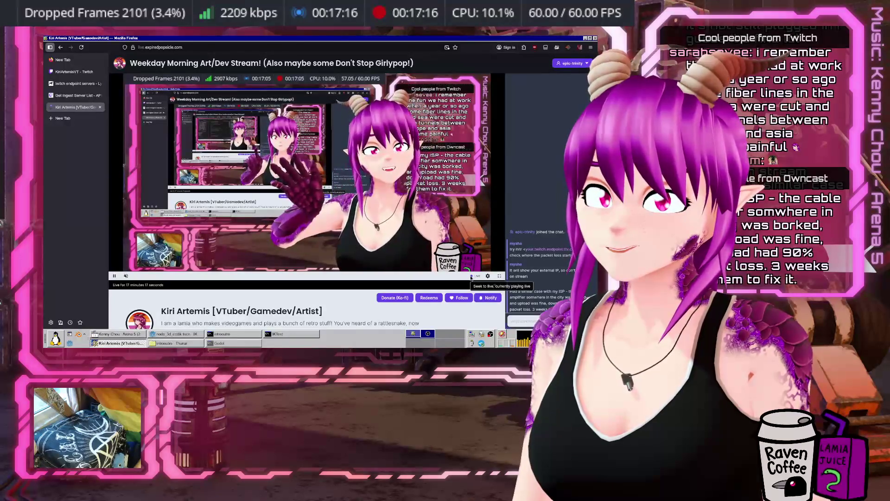
mouse_move(488, 276)
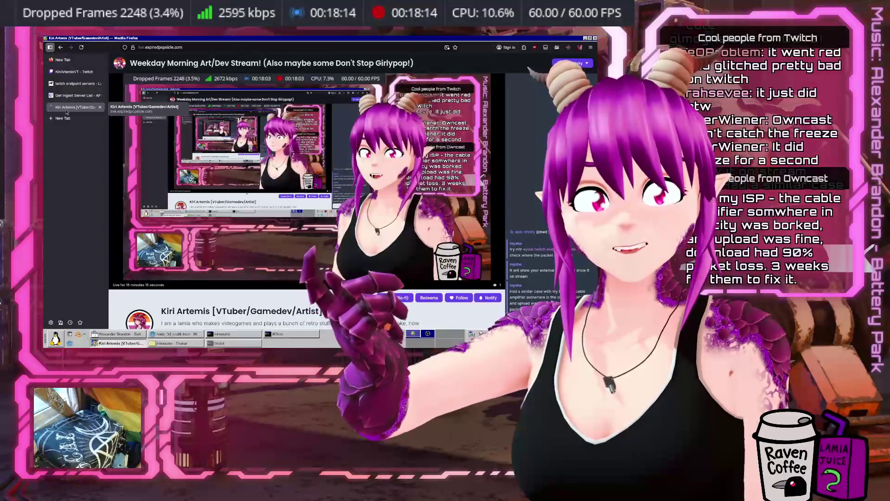
Step: Move the Kiri Artemis Twitch tab to a left-half window with sidebar and chat hidden
mouse_move(74, 107)
mouse_down()
mouse_move(116, 176)
mouse_move(158, 195)
mouse_move(143, 153)
mouse_move(194, 63)
mouse_up()
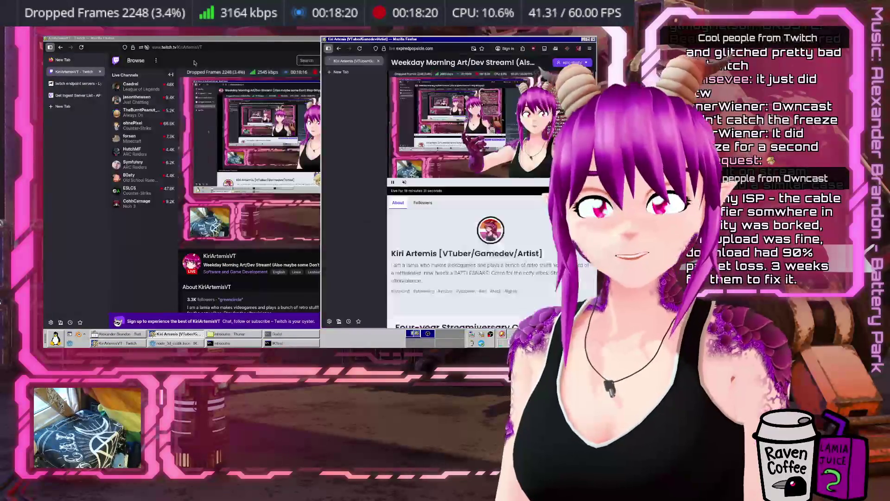
click(118, 38)
double_click(119, 38)
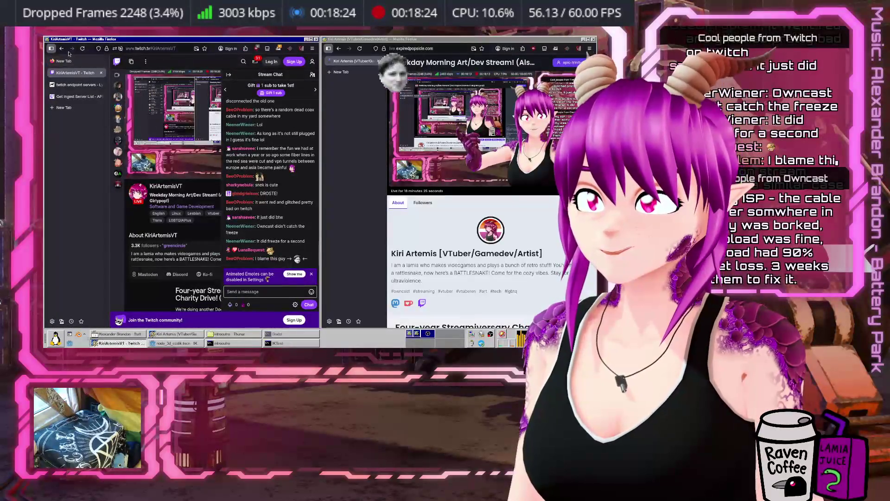
click(51, 48)
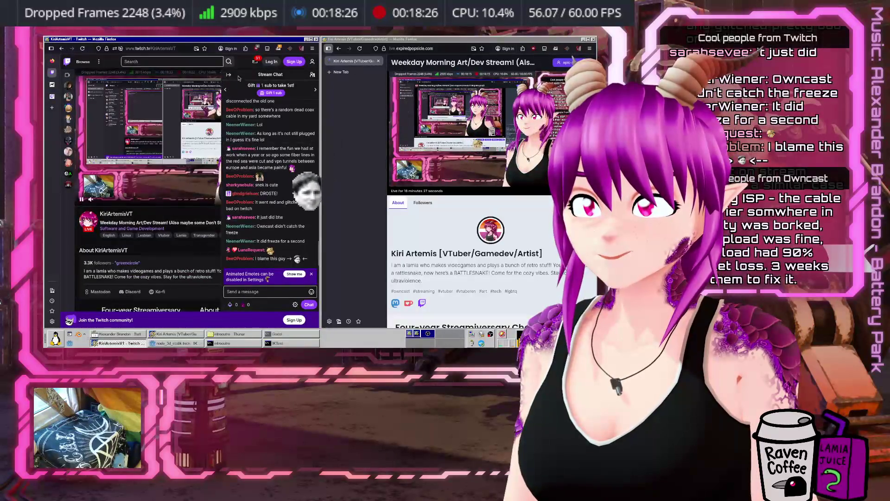
click(226, 74)
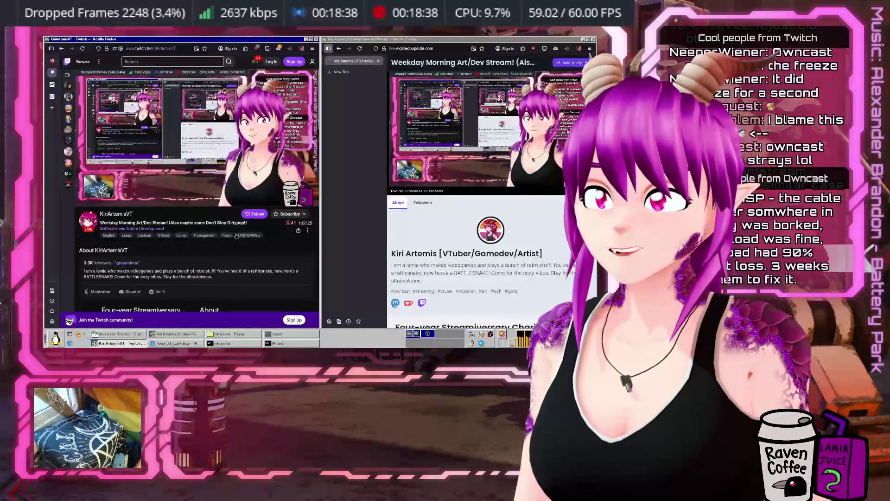
Step: Maximize the Owncast stream page to full screen, then return to the Godot editor
double_click(383, 41)
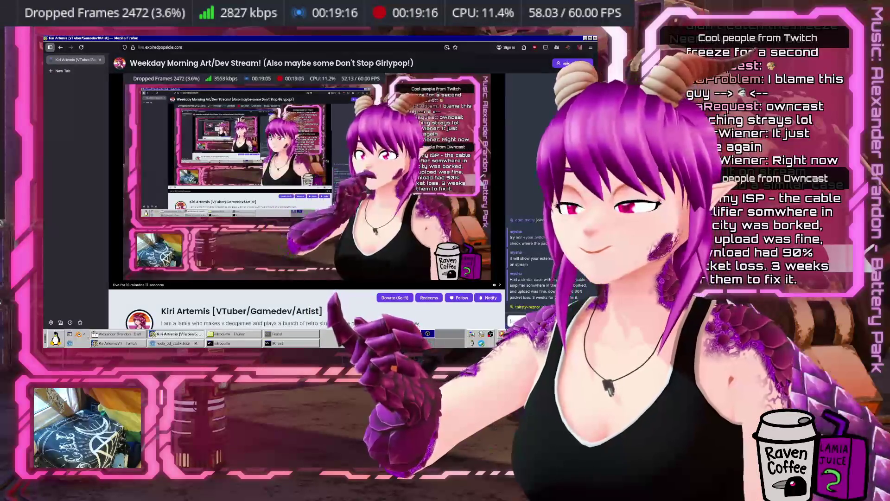
mouse_move(494, 212)
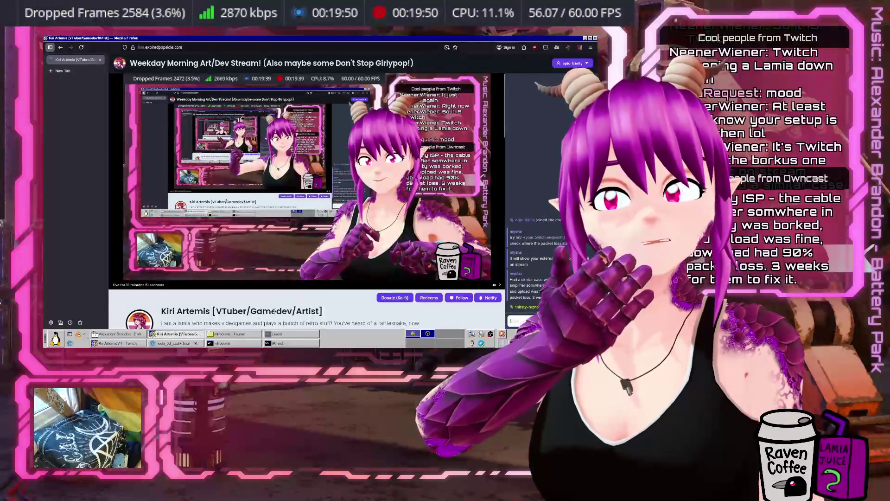
click(166, 343)
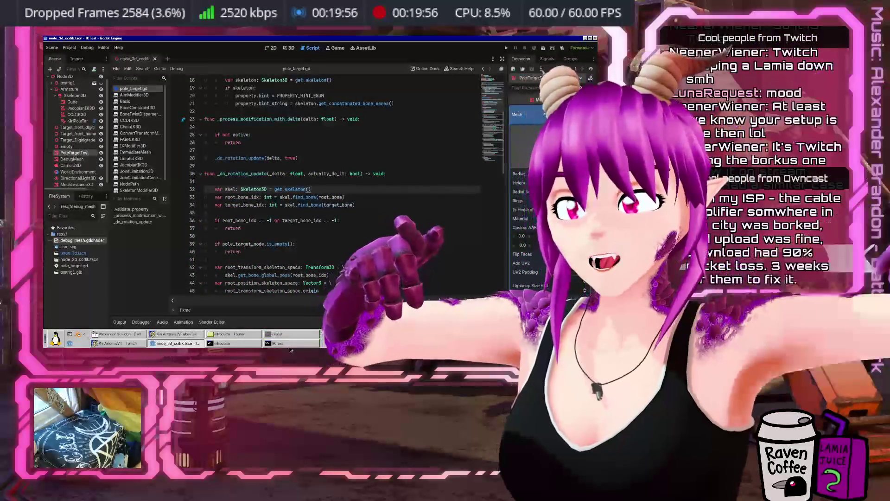
Step: Cycle between the Owncast, Godot and Twitch windows, then close the Twitch and Owncast windows
click(172, 335)
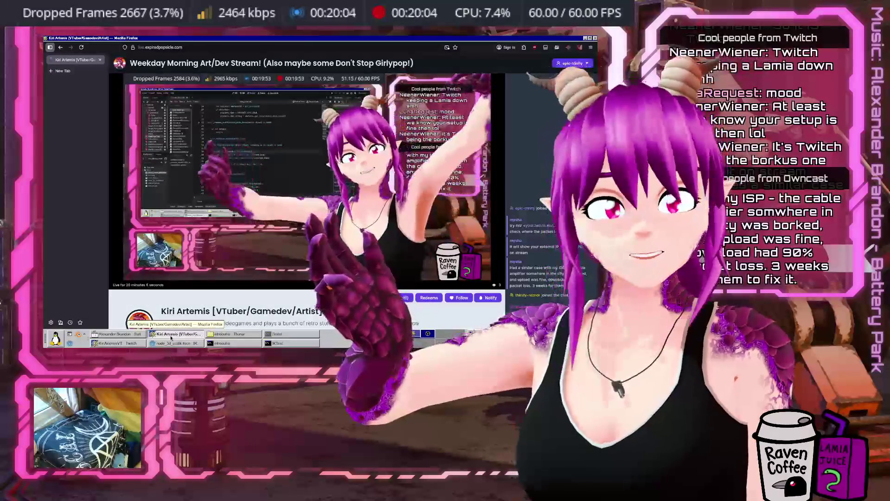
click(185, 342)
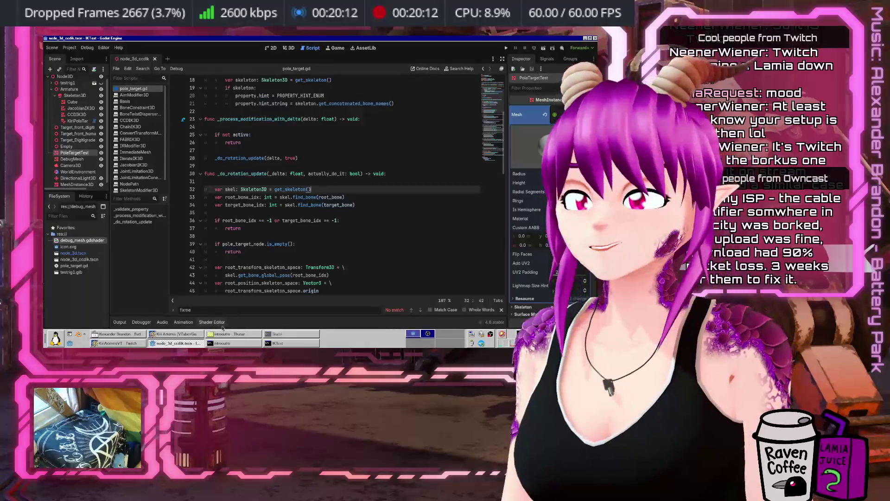
click(200, 333)
click(200, 334)
click(118, 343)
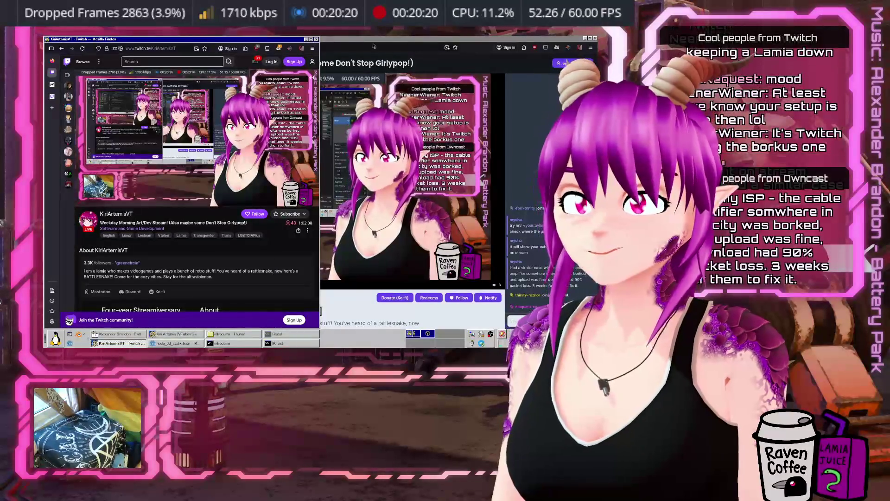
click(316, 39)
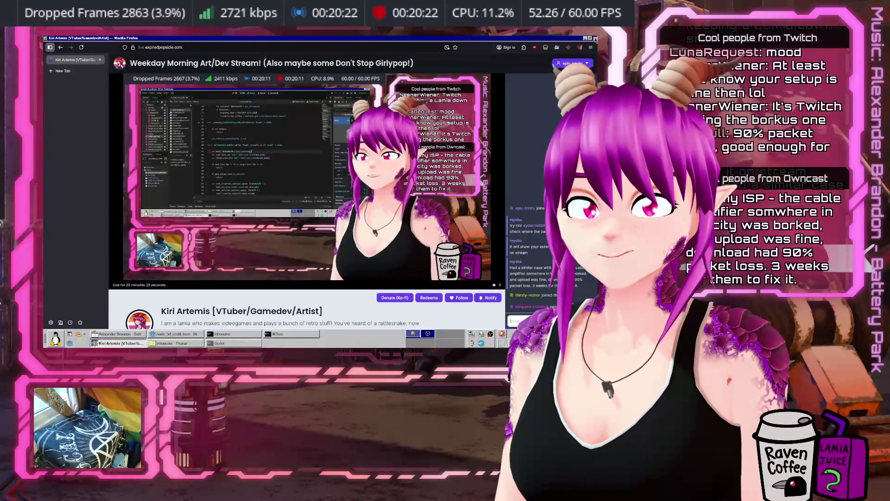
click(594, 39)
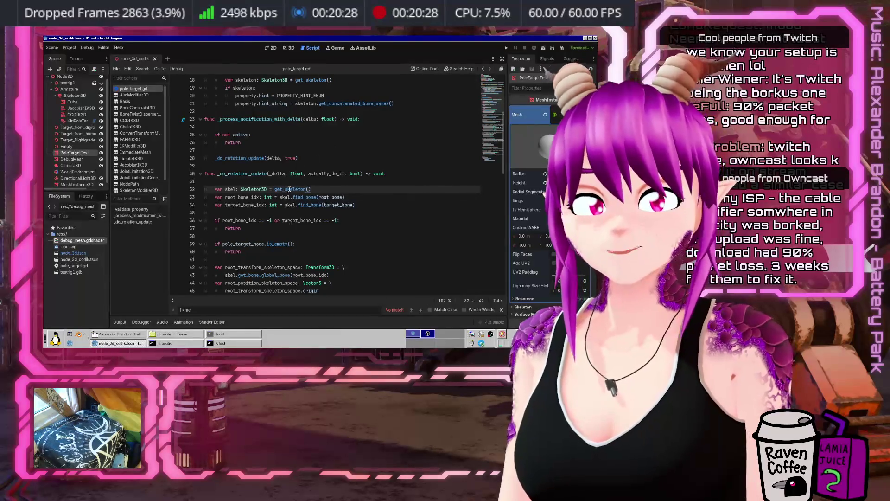
Step: Inspect the target_bone_idx check on line 36 and the empty line 38
click(284, 220)
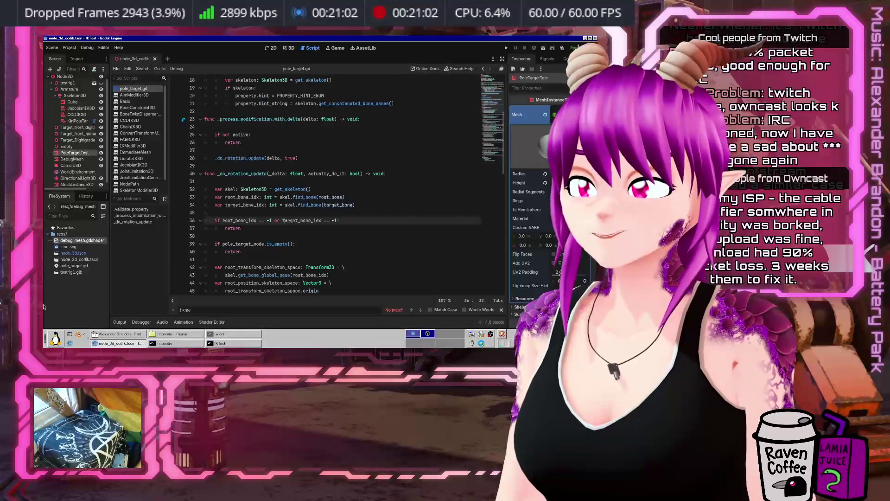
click(298, 239)
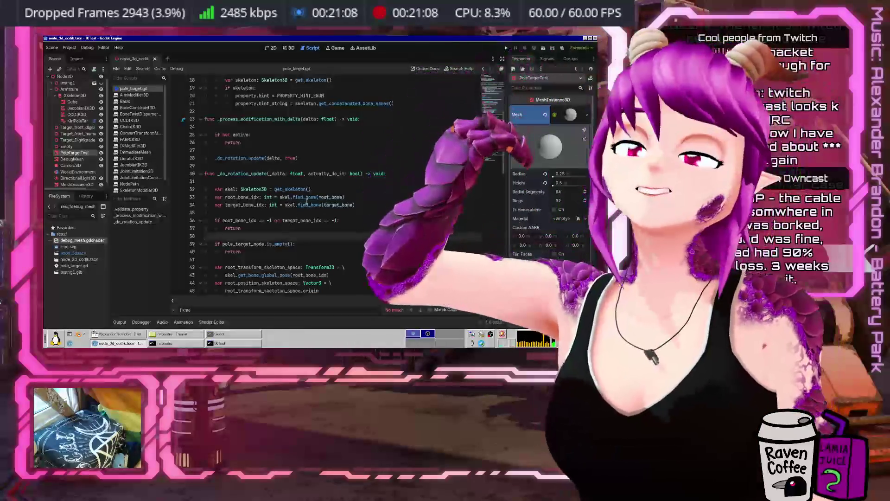
scroll(308, 202, down, 5)
scroll(306, 215, up, 10)
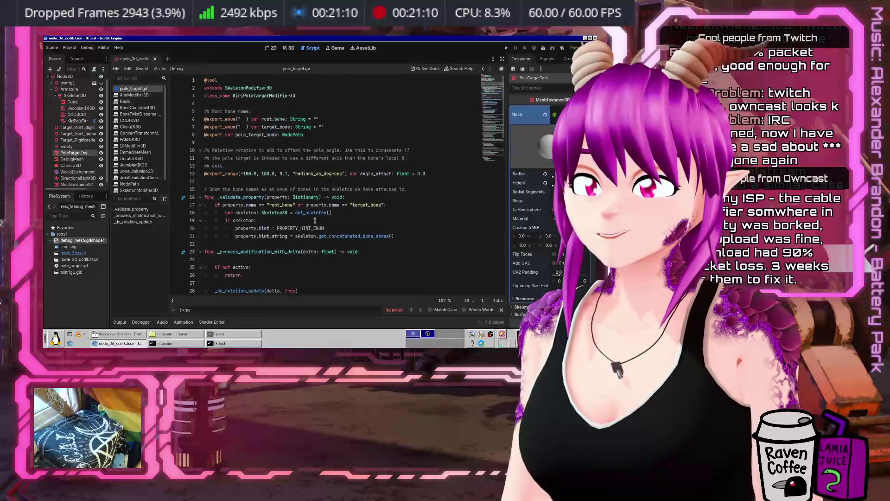
Step: Launch a new terminal and start typing 'cd git/SnekStudio'
click(88, 344)
click(87, 212)
text(cd )
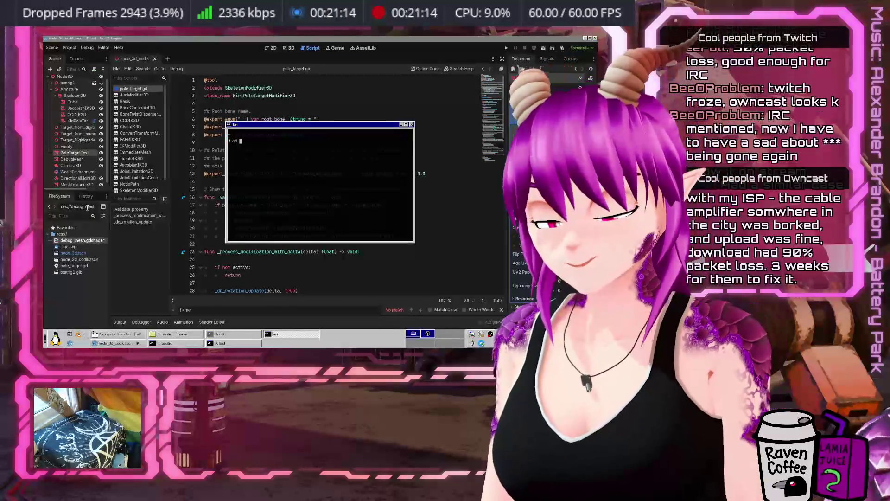
text(git/SnekStudio/k)
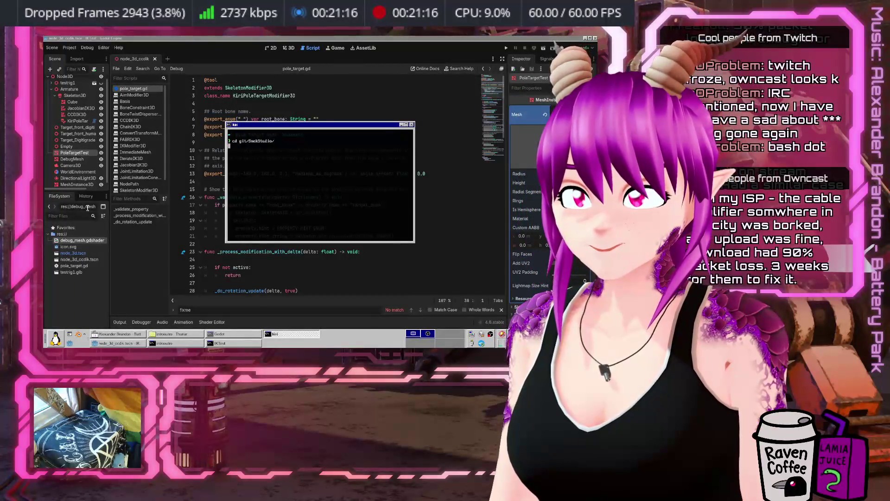
Step: Enter the git/SnekStudio folder and run git status
key(Return)
text(git status)
key(Return)
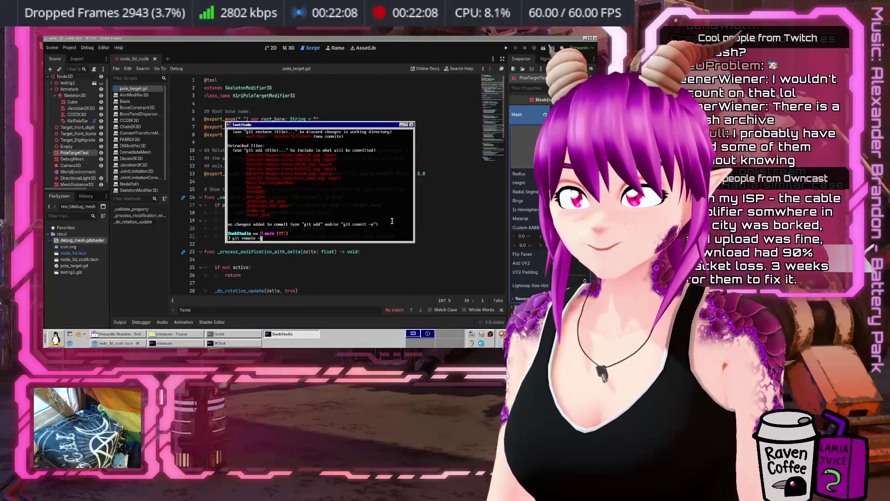
Step: List the remotes with git remote -v and run git pull github main
text(v)
key(Return)
text(gith)
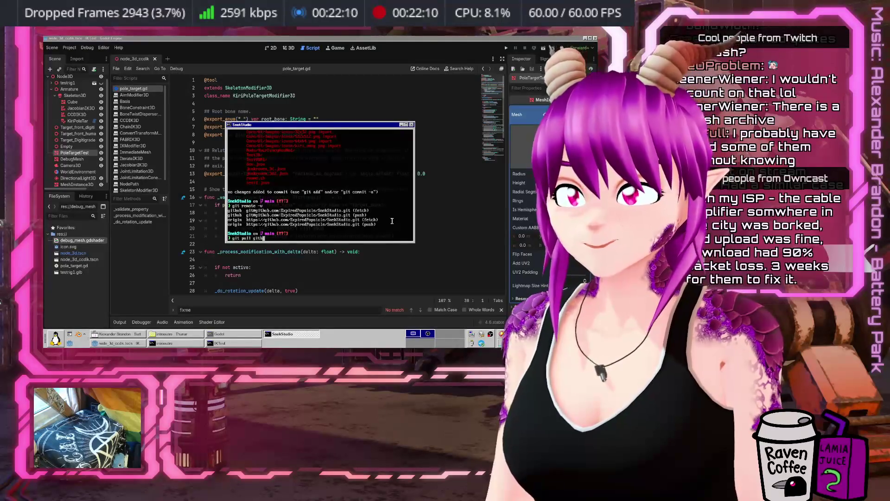
text(ub main)
key(Return)
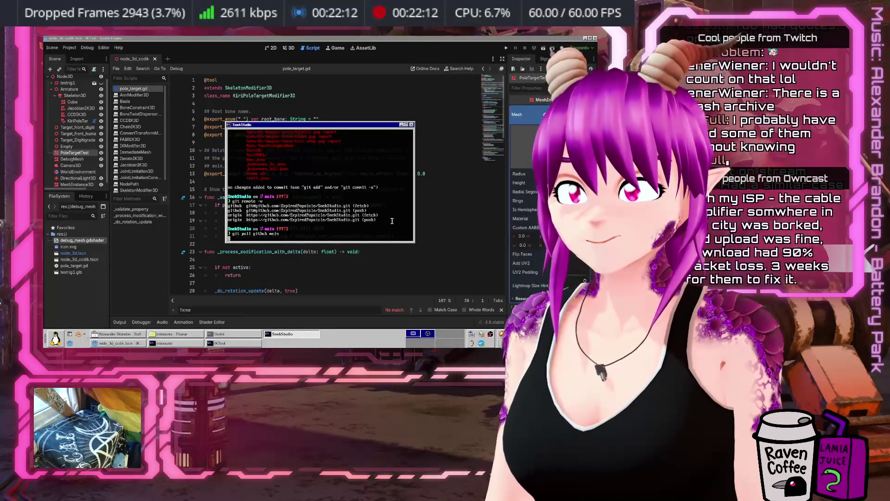
Step: Run git pull origin main, confirm it is up to date, and leave the terminal
key(Left)
key(Left)
key(Left)
key(BackSpace)
key(BackSpace)
key(BackSpace)
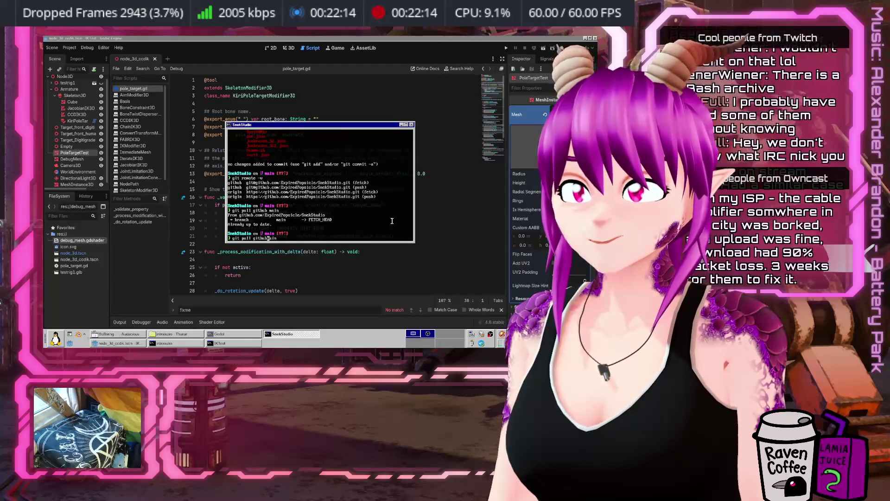
text(origi)
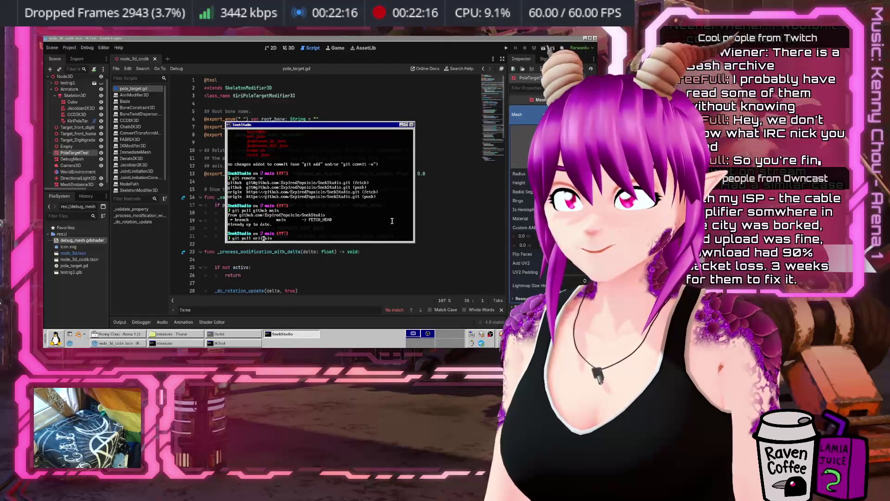
text(n)
key(Return)
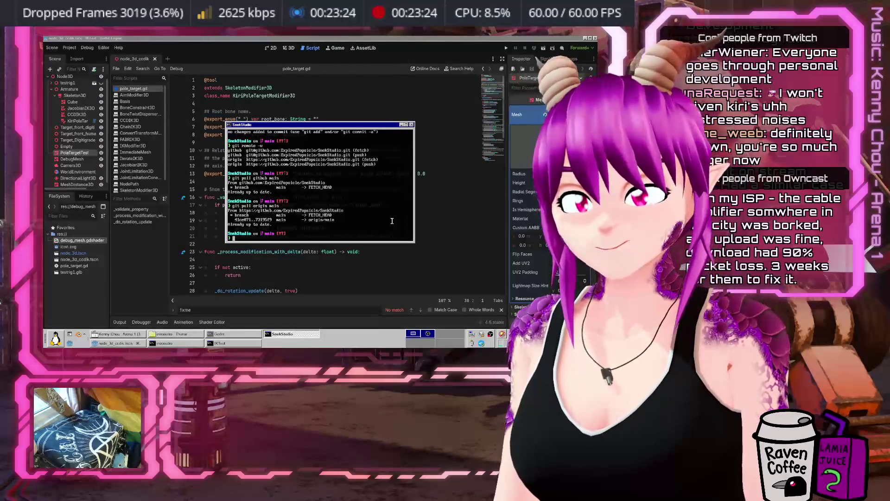
key(alt+Tab)
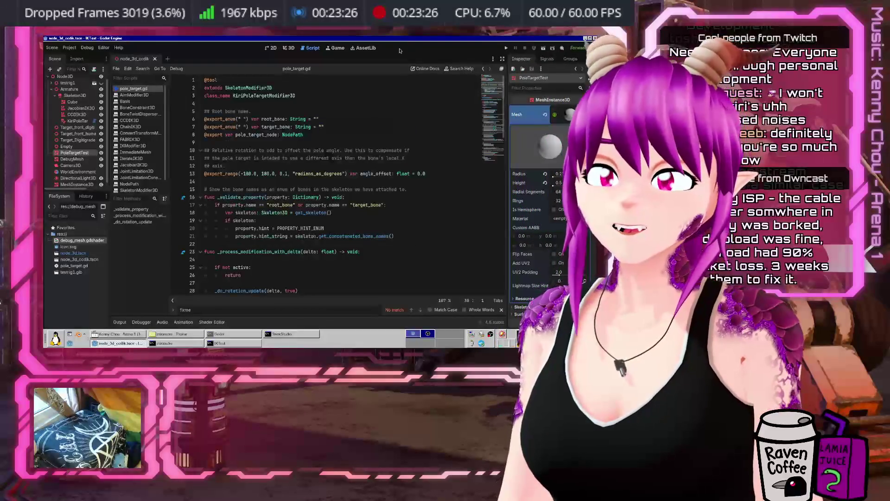
Step: Add a period after 'axis' to end the comment on line 12 of pole_target.gd
click(341, 167)
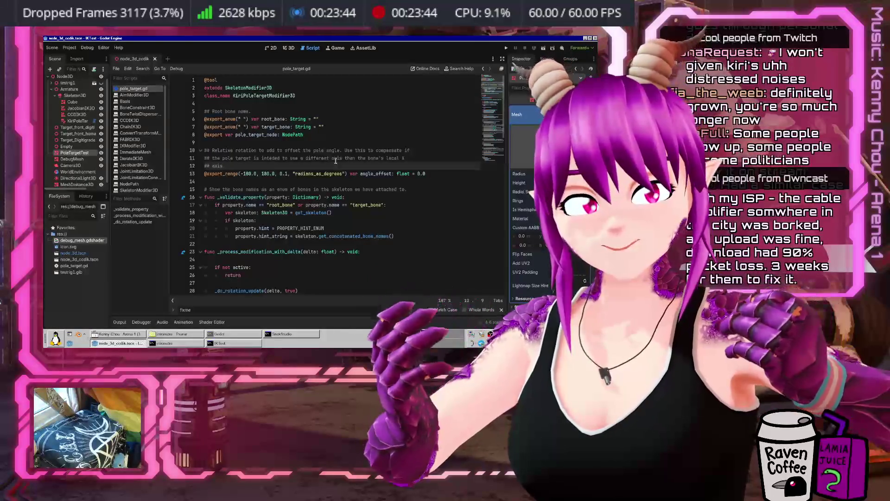
text(.)
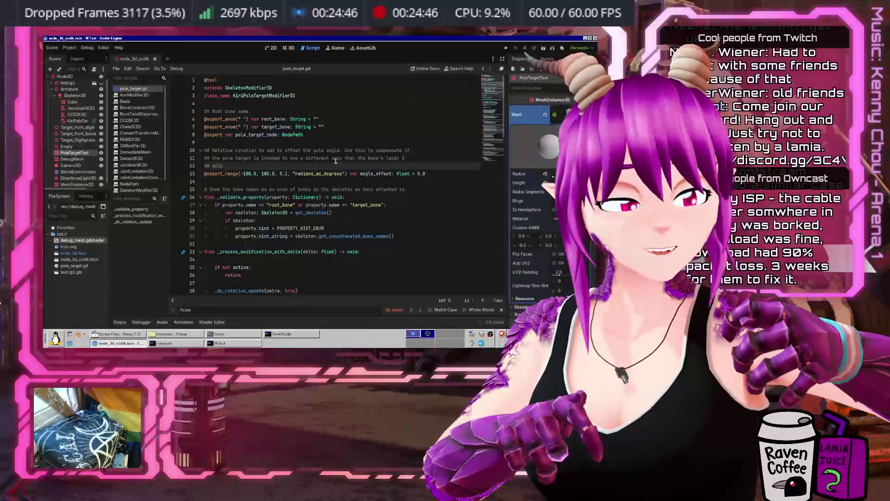
click(263, 189)
scroll(278, 190, down, 5)
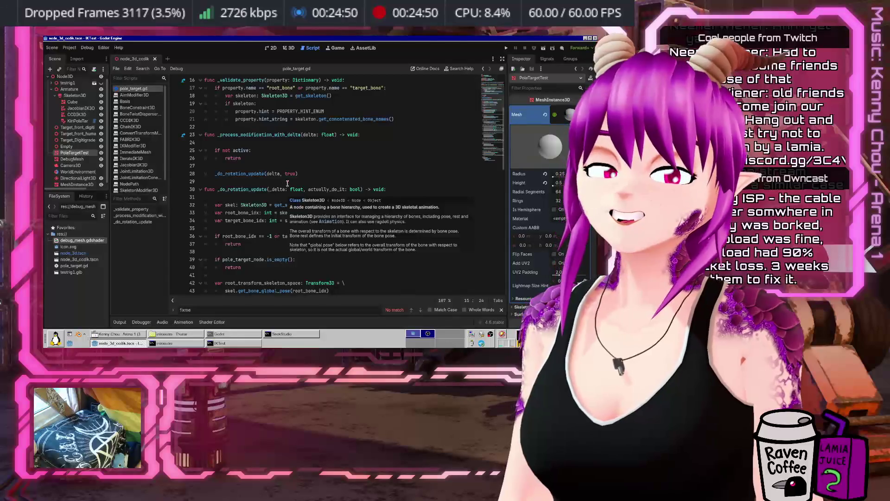
scroll(286, 188, up, 5)
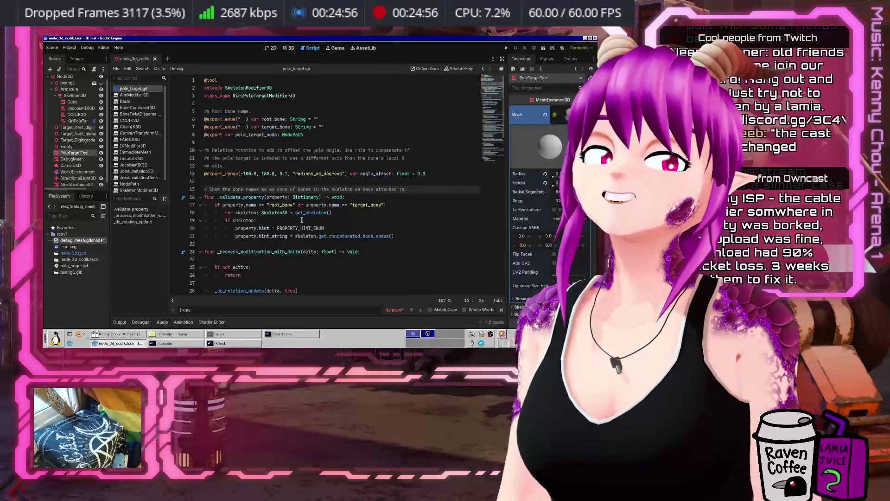
click(291, 213)
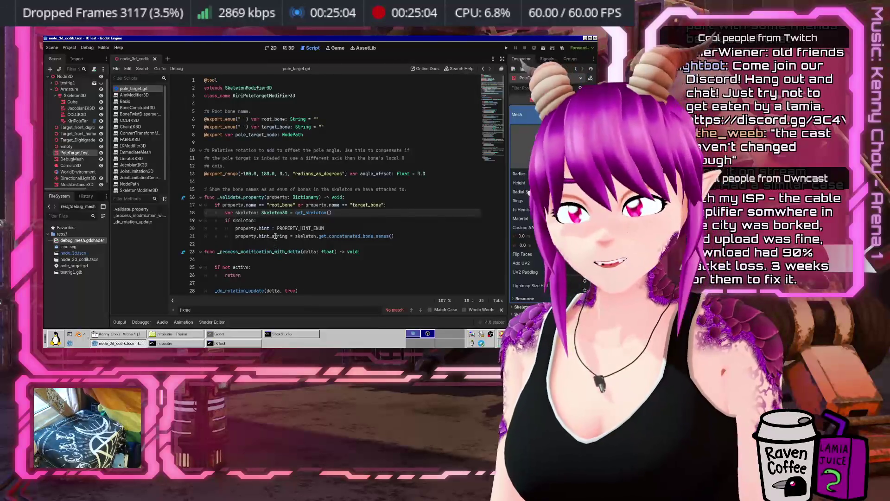
mouse_move(257, 249)
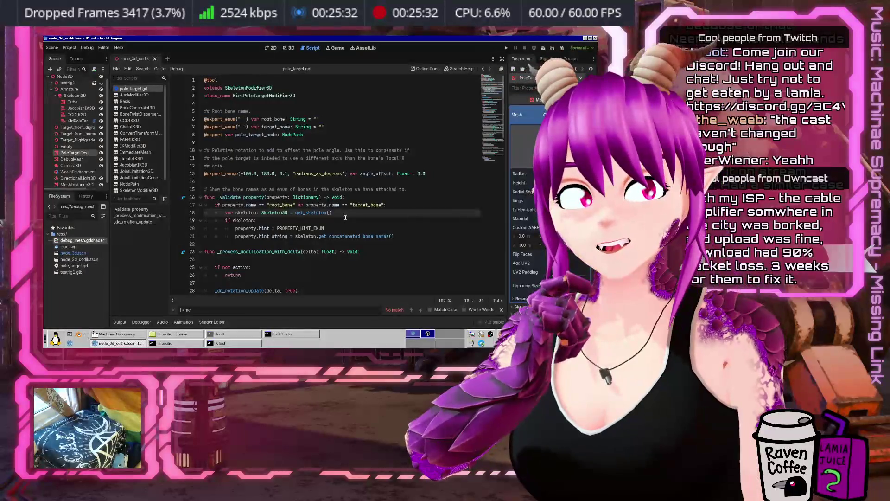
click(330, 222)
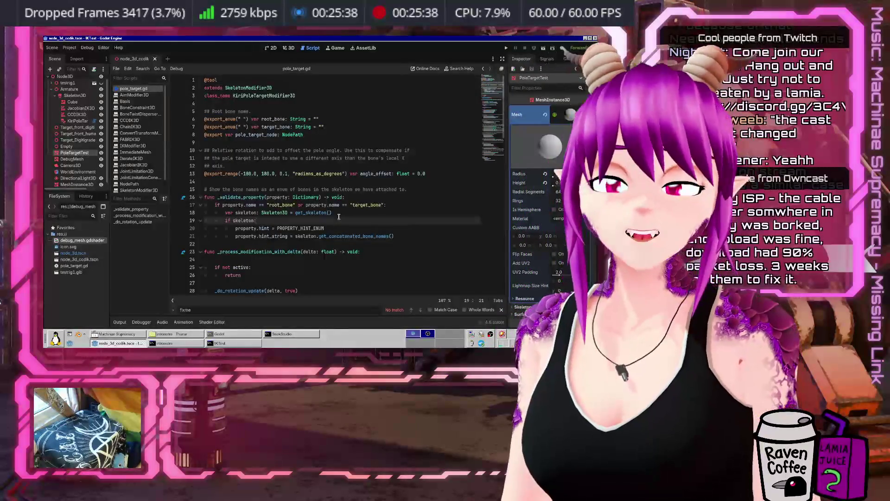
scroll(376, 226, down, 5)
scroll(371, 227, up, 3)
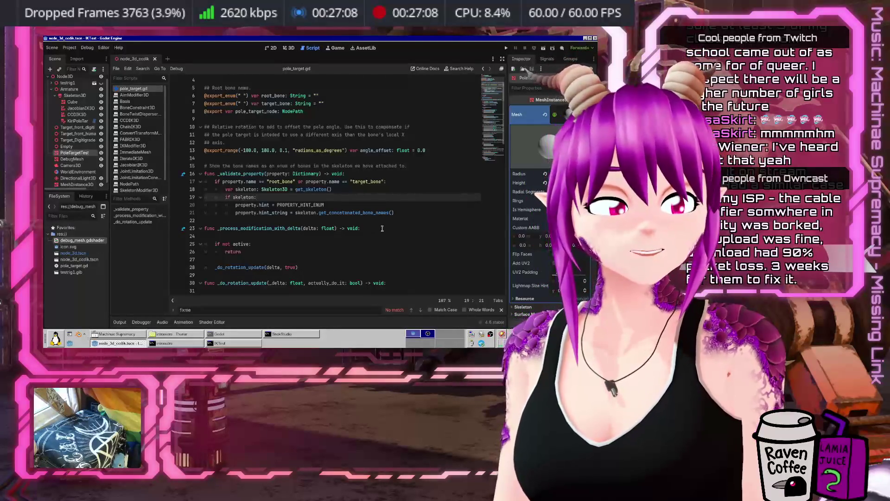
Step: Dismiss the fixme find bar, place the caret on lines 24–25, and bring up the SnekStudio terminal
key(Escape)
click(370, 236)
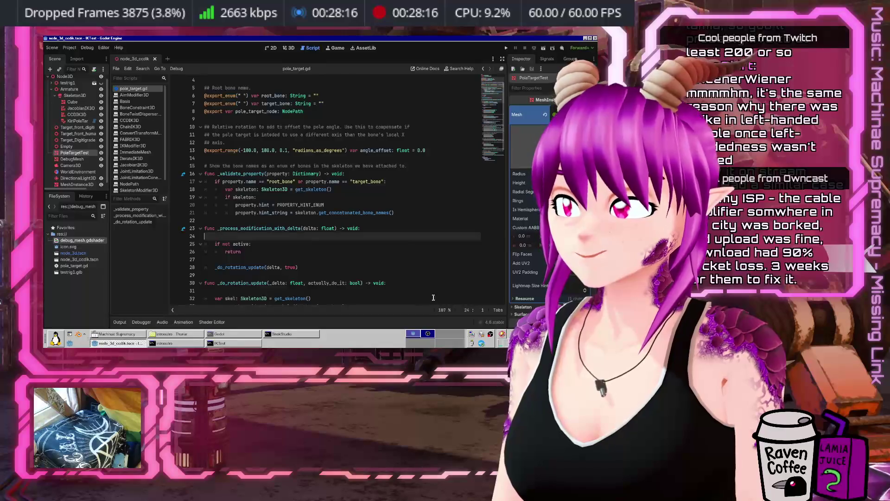
click(364, 241)
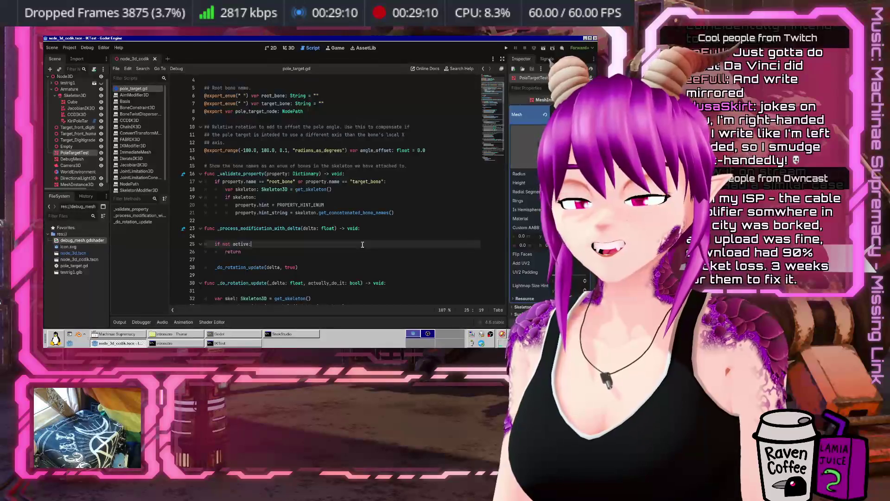
click(281, 335)
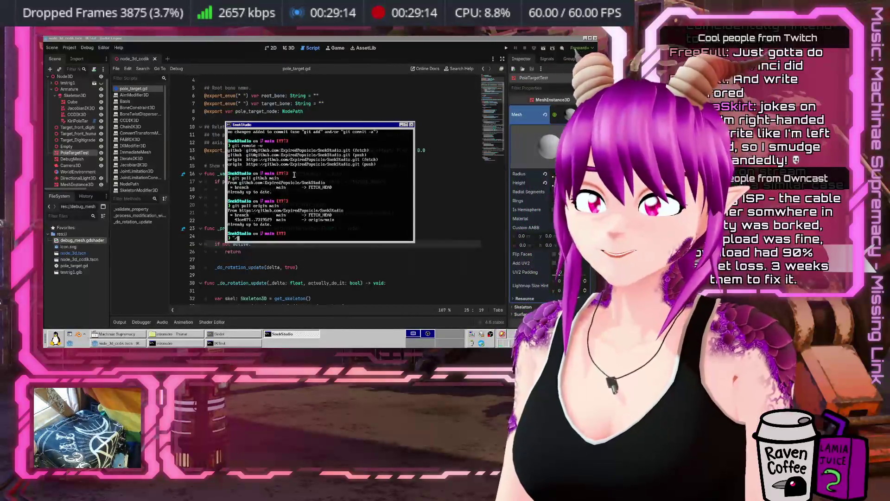
Step: Run ~/Programs/Godot/Godot_v4.6 from the SnekStudio terminal to open the project in a second editor
text(Programs/Godot/Godot_v4.)
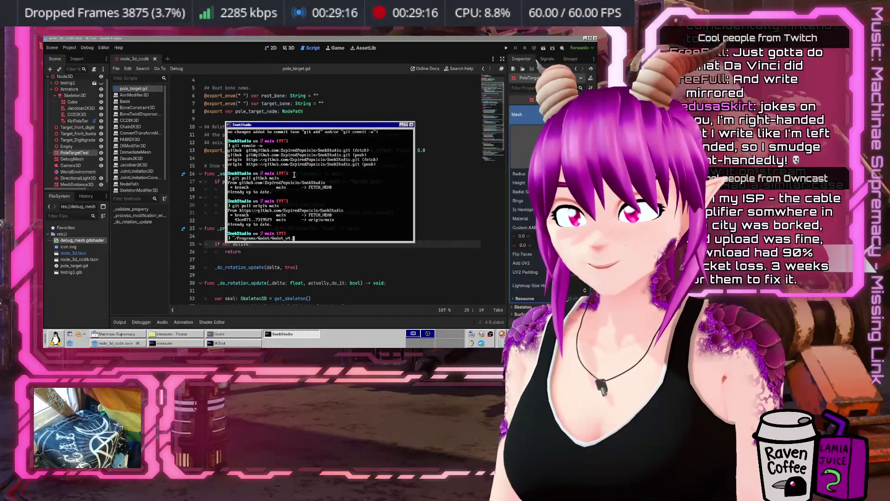
text(6)
key(Tab)
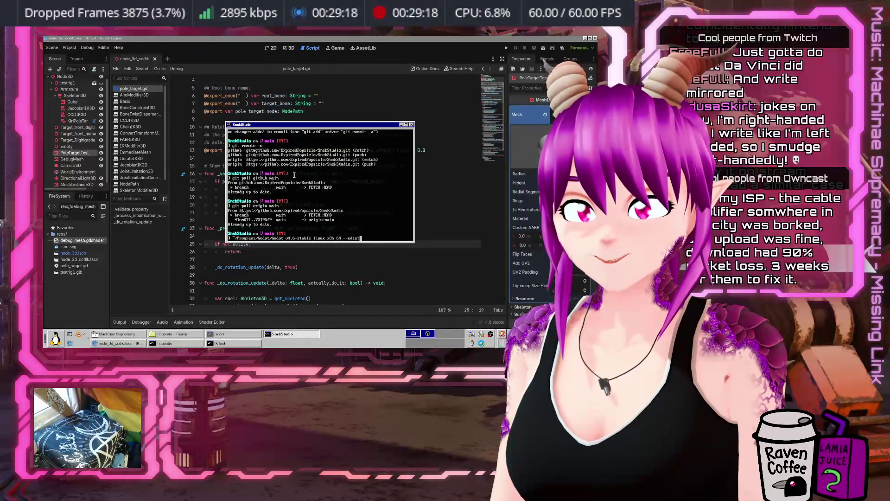
key(Return)
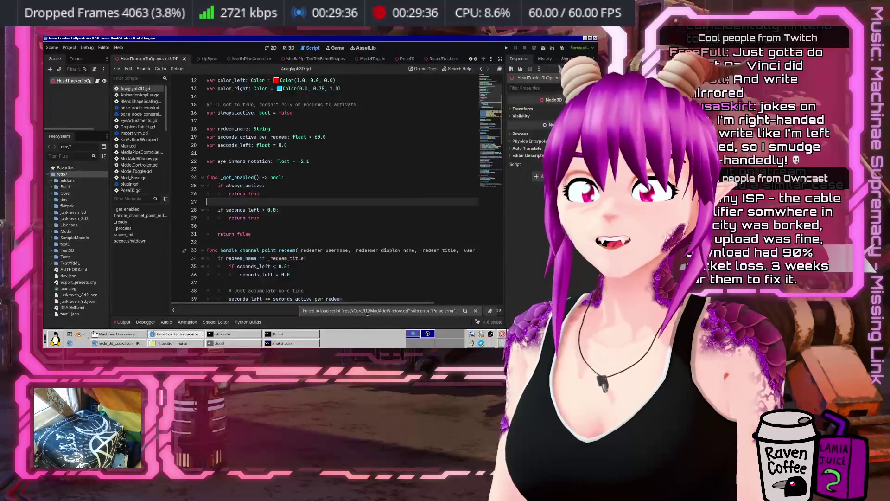
Step: Filter the FileSystem dock for 'ModAddWindow' and open ModAddWindow.gd from Core/UI
scroll(305, 151, down, 5)
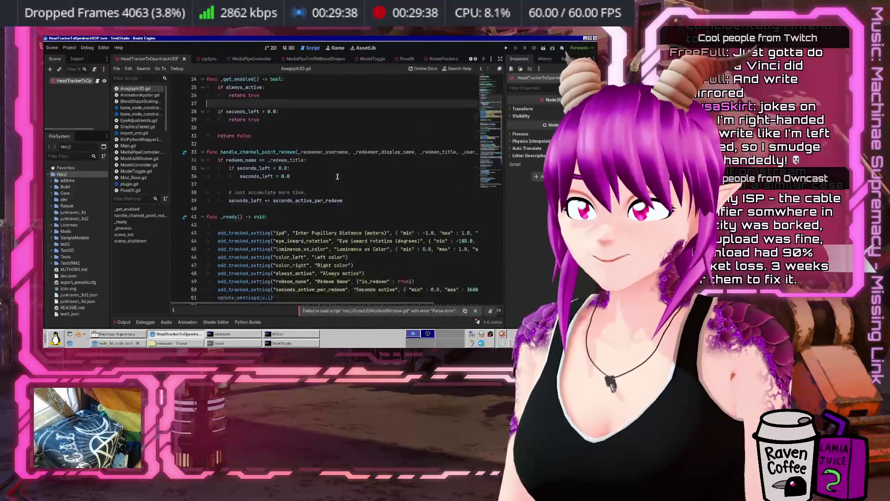
scroll(406, 242, down, 4)
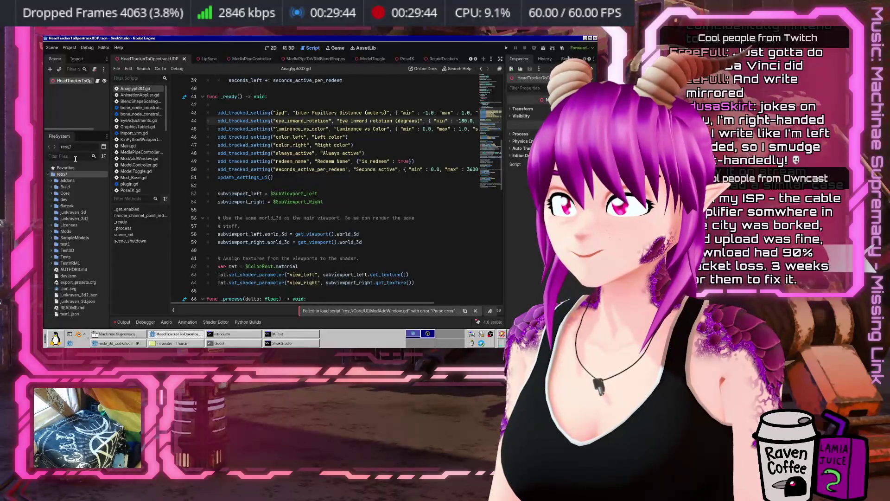
text(ModA)
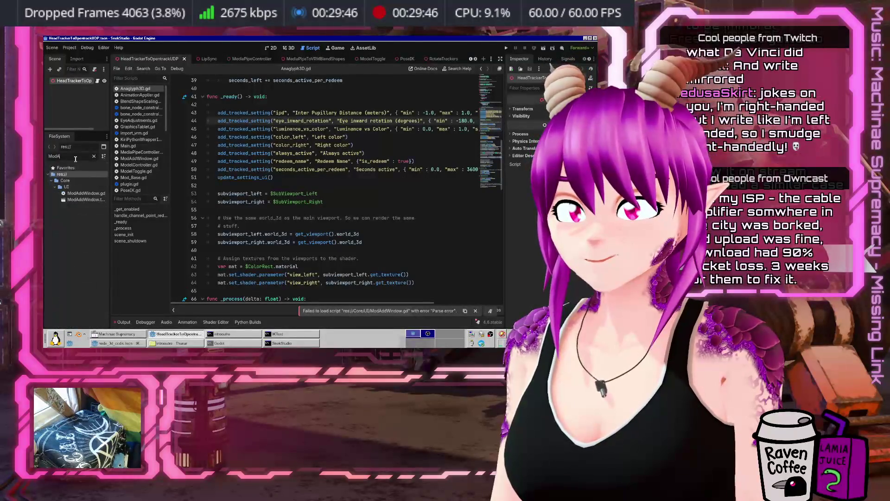
text(ddWindow)
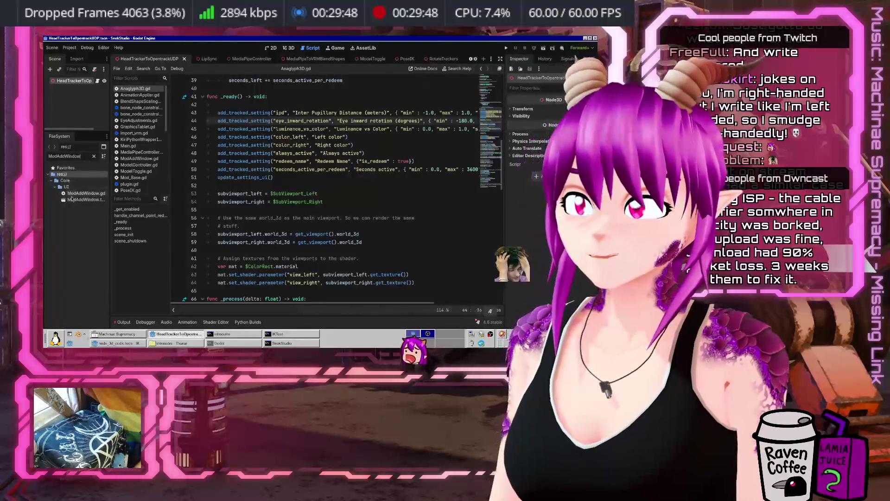
double_click(86, 193)
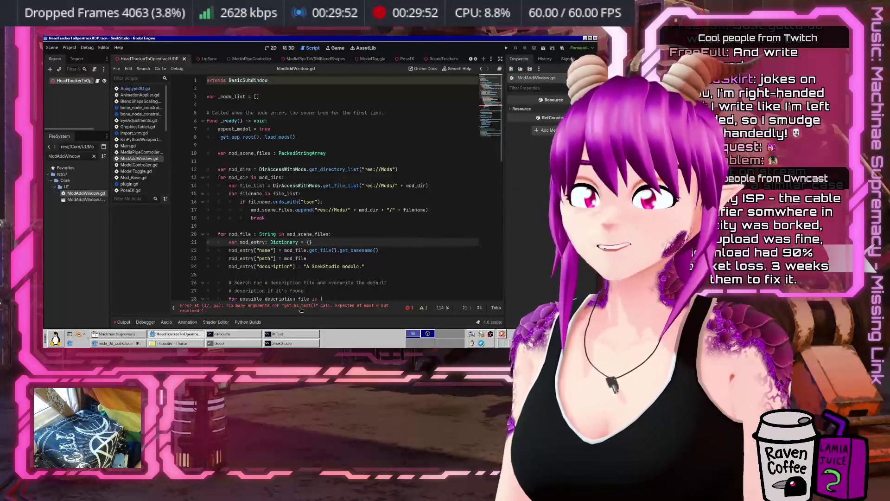
Step: Jump to the get_as_text error on line 37 and look up FileAccess get_as_text in Search Help
click(301, 309)
click(406, 190)
click(403, 185)
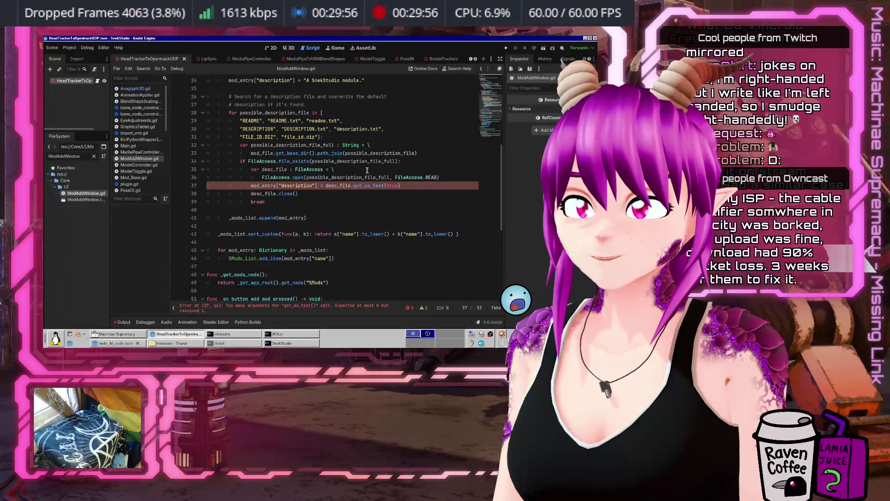
key(alt+F1)
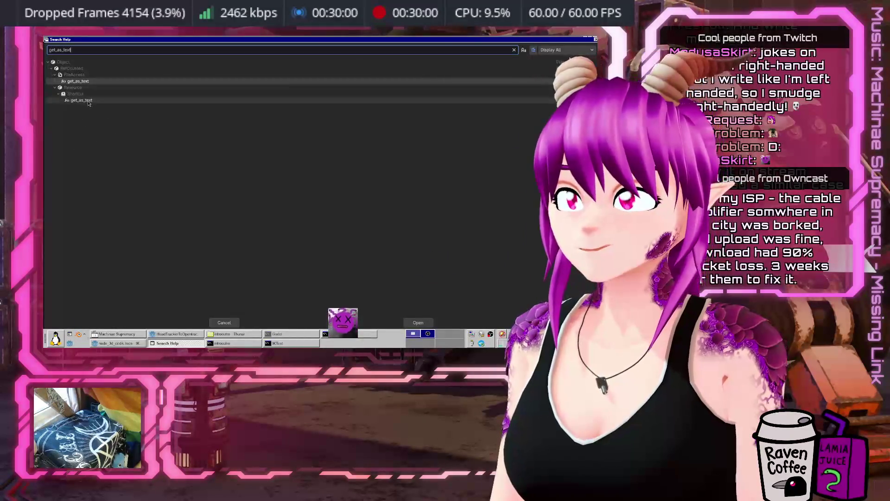
double_click(96, 81)
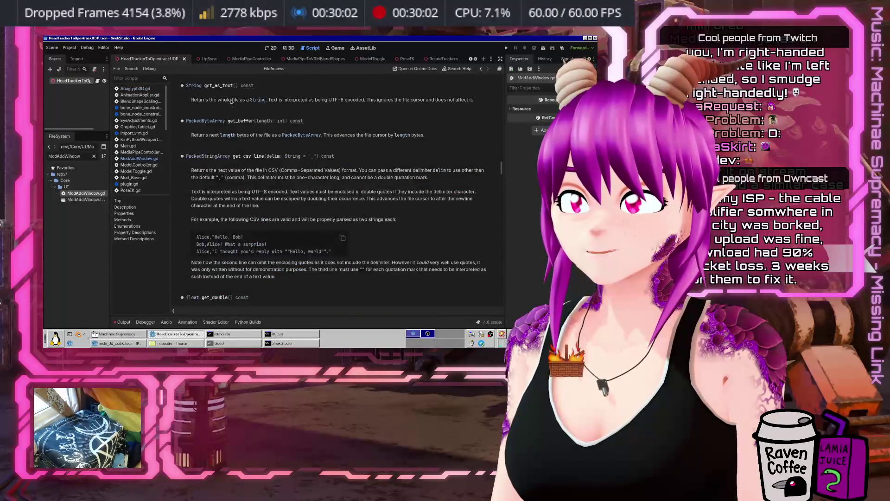
Step: In the GraphicsTablet editor, look up get_as_text in the documentation search
click(286, 46)
click(313, 48)
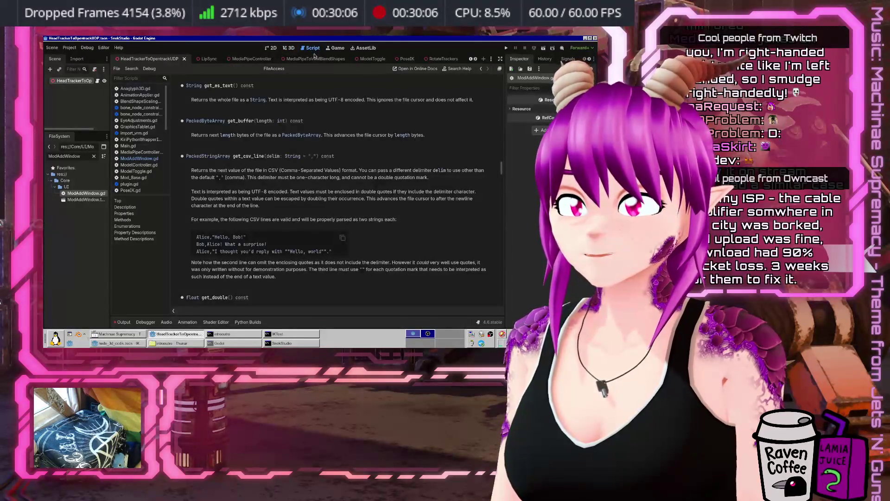
key(alt+Tab)
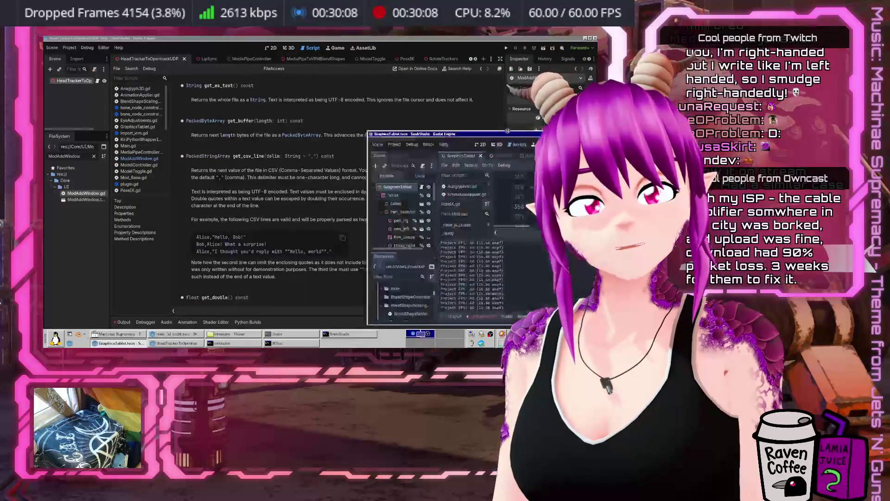
click(487, 69)
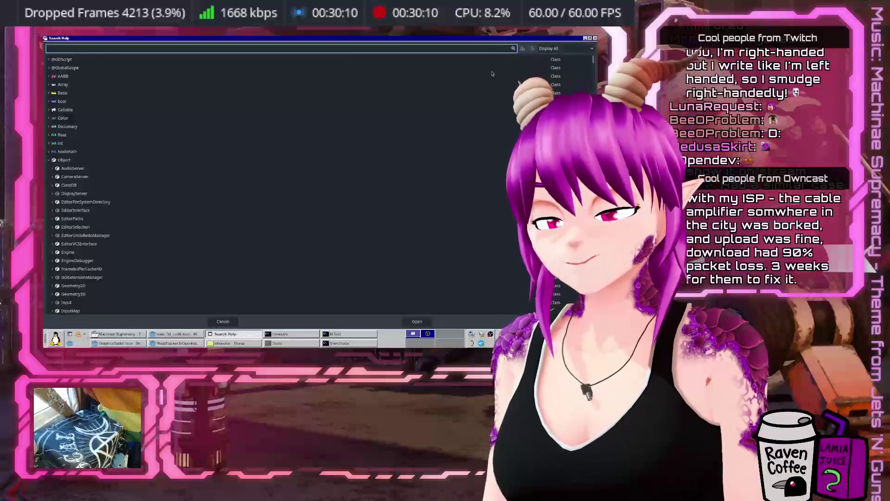
text(get_as_text)
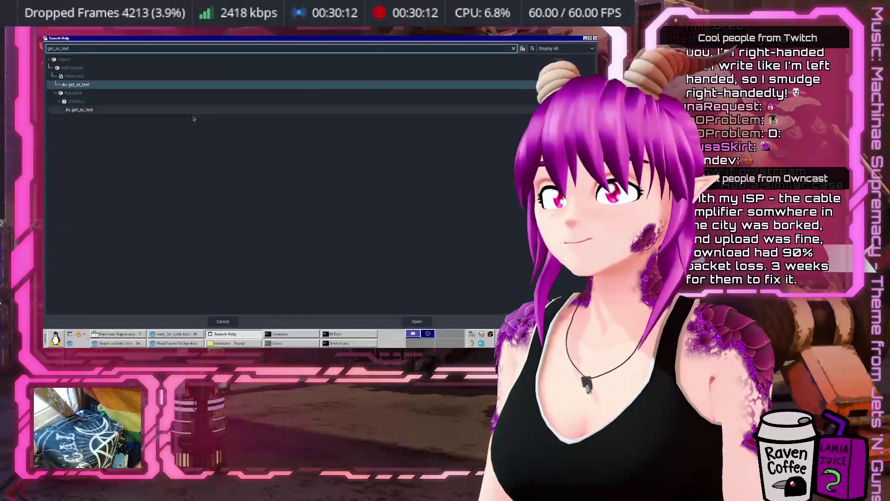
double_click(73, 89)
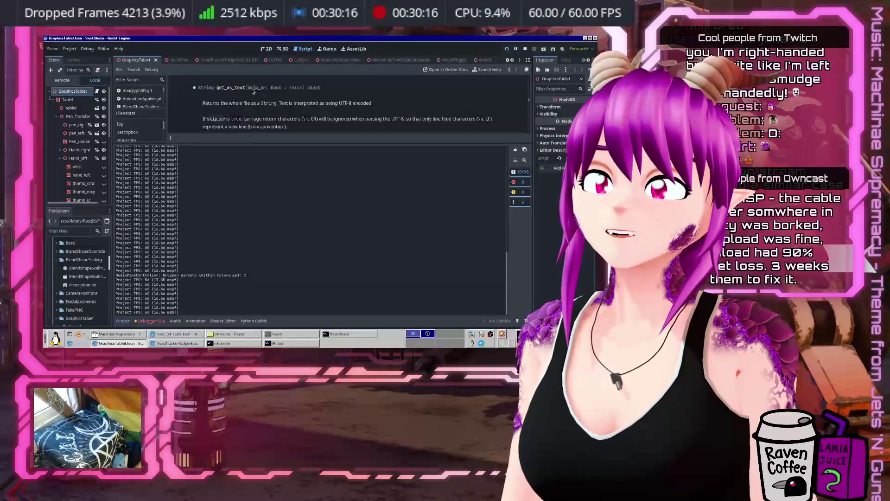
Step: Read the get_as_text entry showing the skip_cr argument, then quit that editor with Ctrl+Q
scroll(253, 128, down, 1)
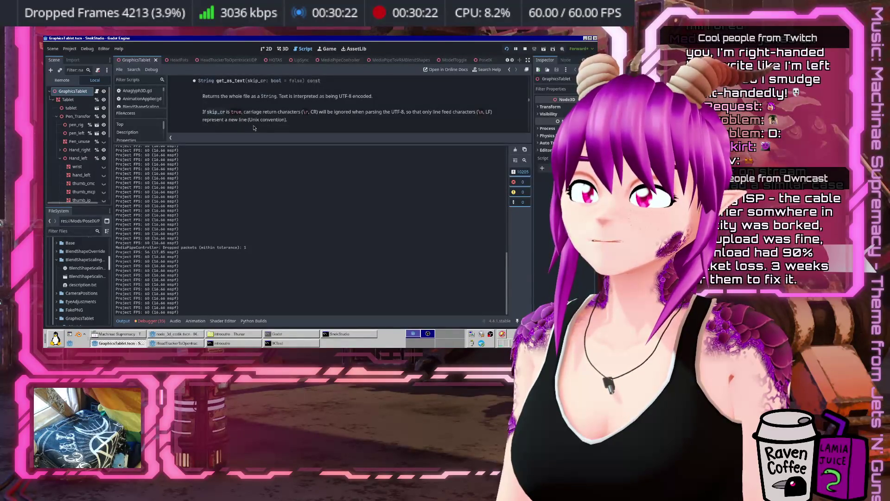
scroll(254, 128, up, 1)
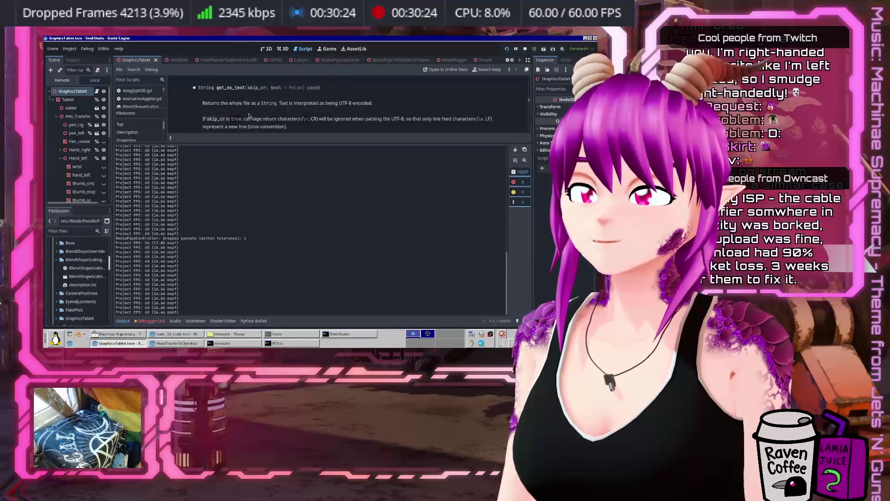
key(ctrl+q)
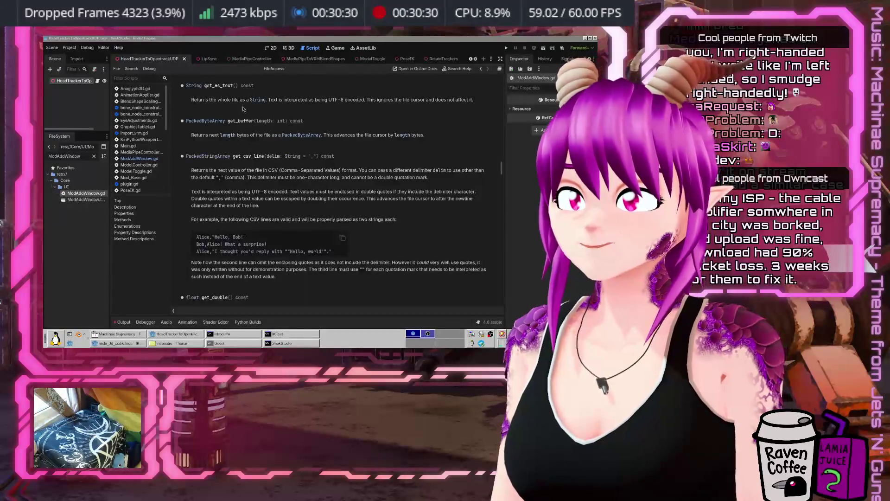
Step: Leave the FileAccess get_as_text help page and return to the ModAddWindow.gd script
drag(358, 100, 376, 100)
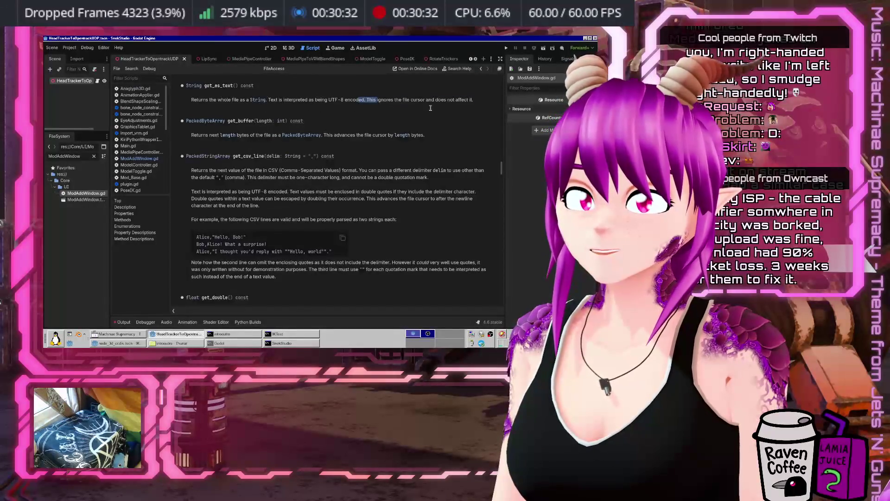
click(219, 83)
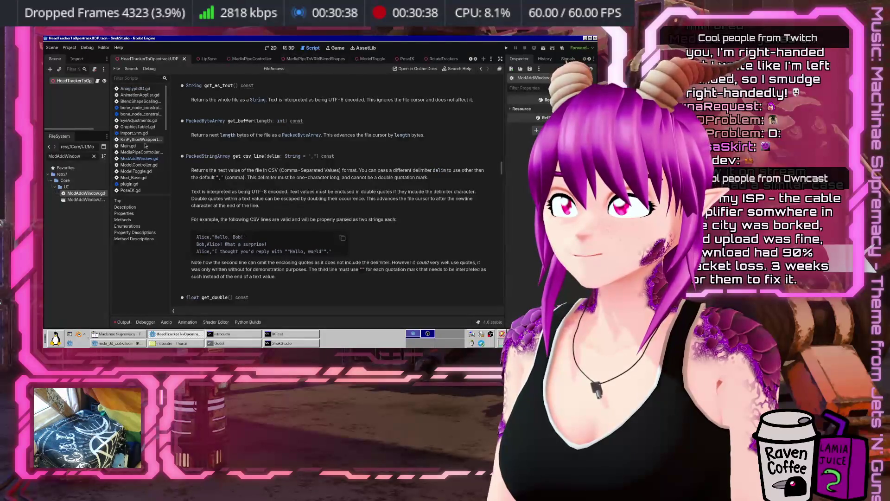
click(141, 158)
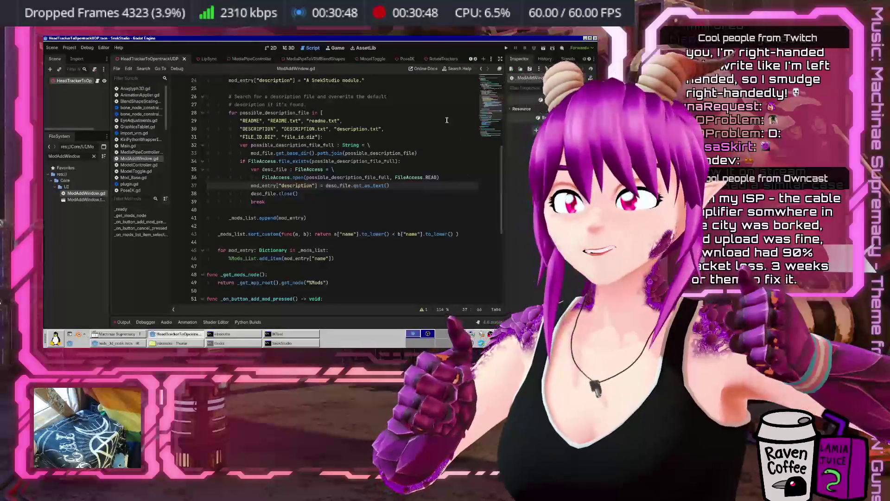
Step: Check the Debugger's Errors list, then switch to the Output log listing ModAddWindow.gd parse errors
click(138, 322)
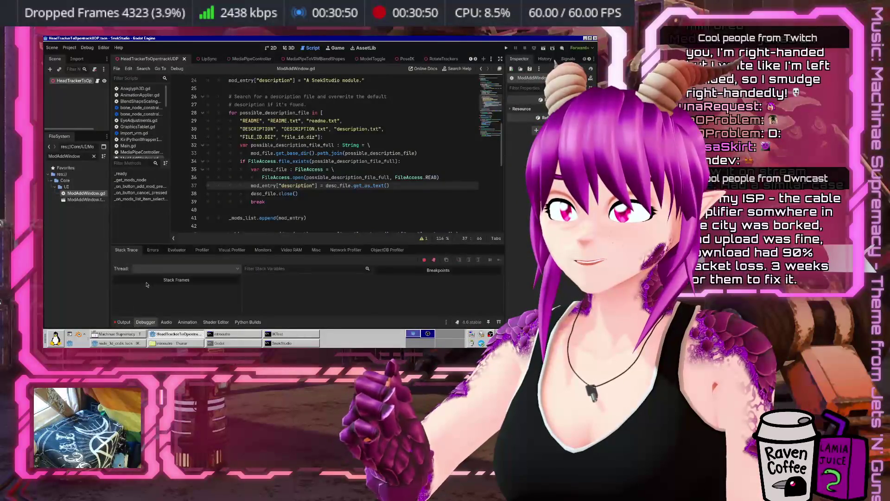
click(153, 250)
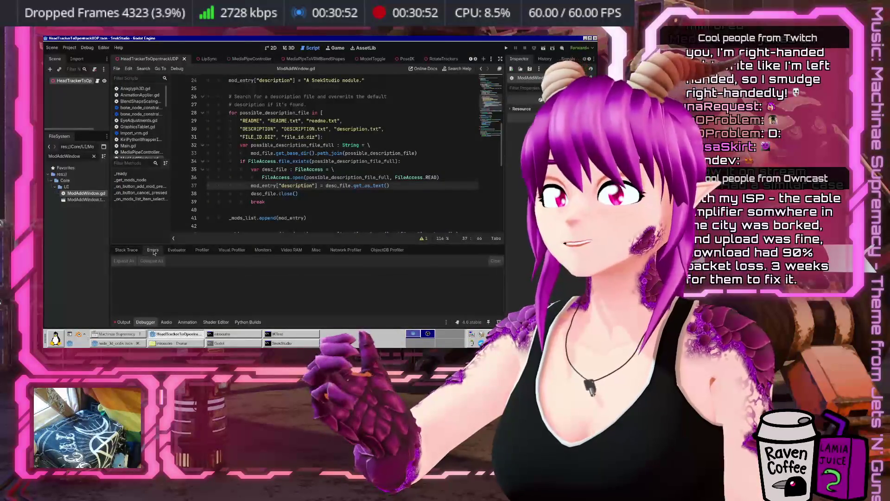
click(124, 321)
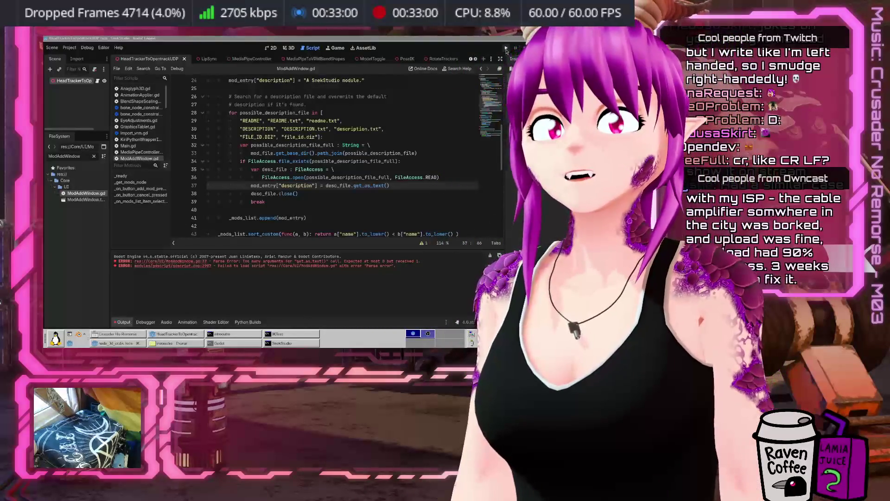
Step: Run SnekStudio with F5 and scroll through the Debugger's runtime errors and warnings
click(506, 49)
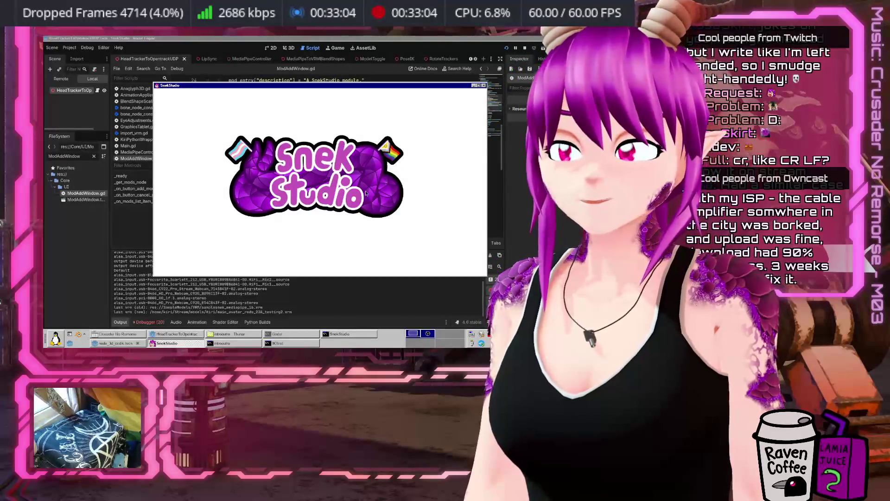
click(164, 321)
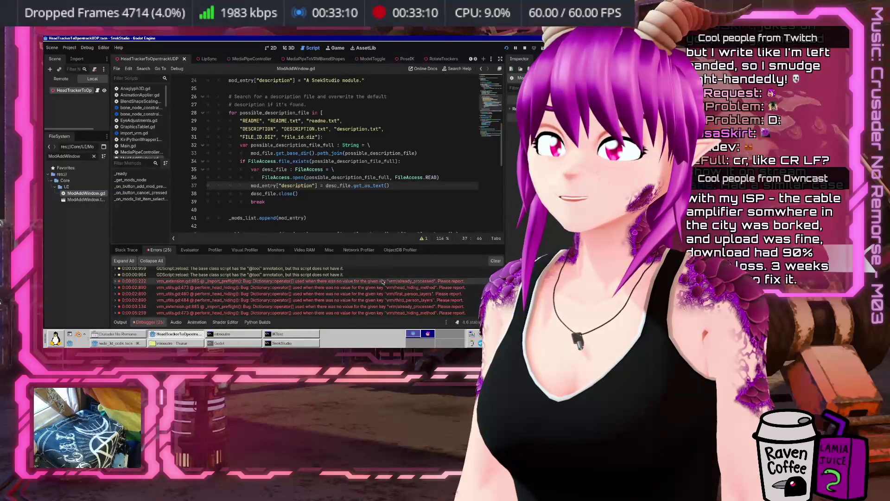
scroll(432, 287, down, 4)
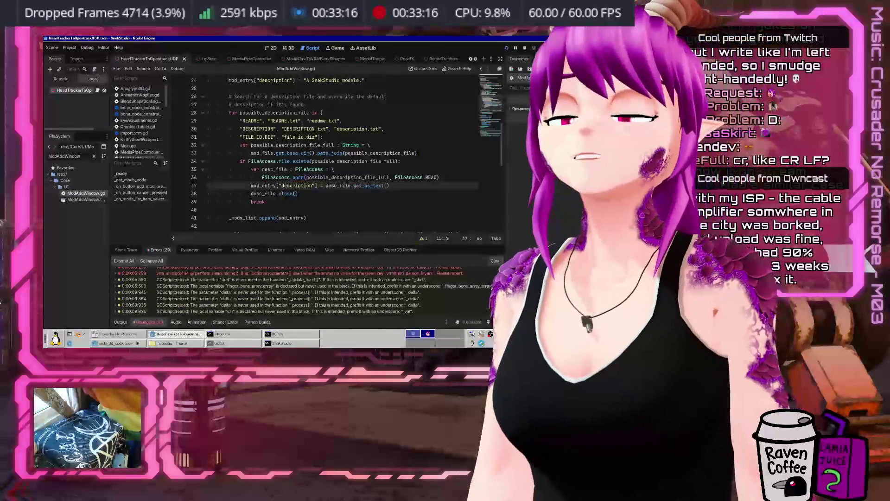
scroll(226, 313, up, 1)
scroll(226, 312, up, 5)
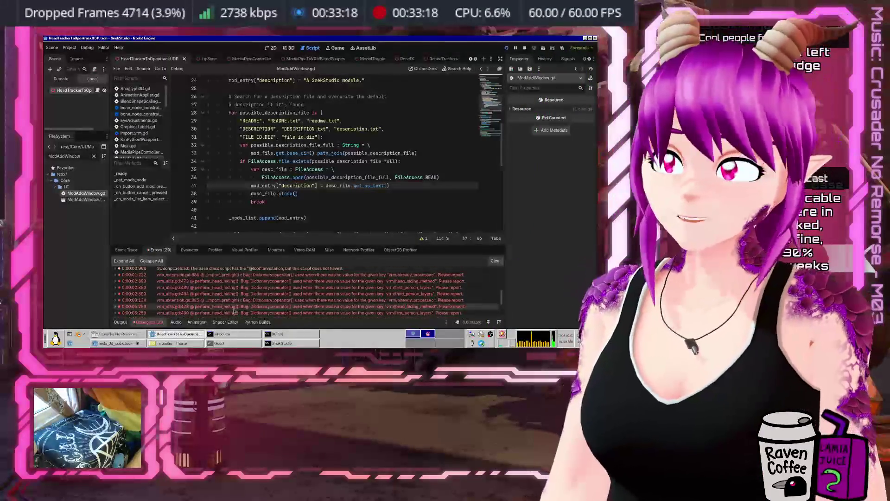
scroll(228, 312, down, 10)
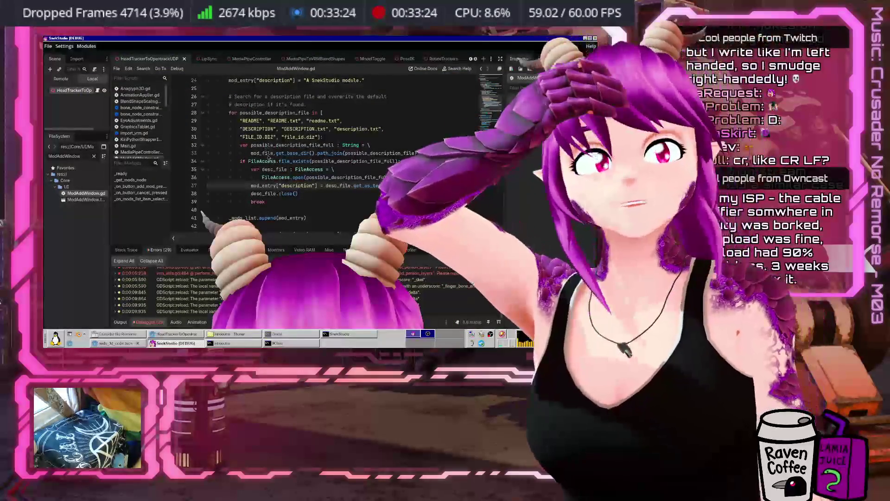
Step: Open Modules > Mod list, select MediaPipeController and set its video device to C922 Pro Stream Webcam
click(79, 47)
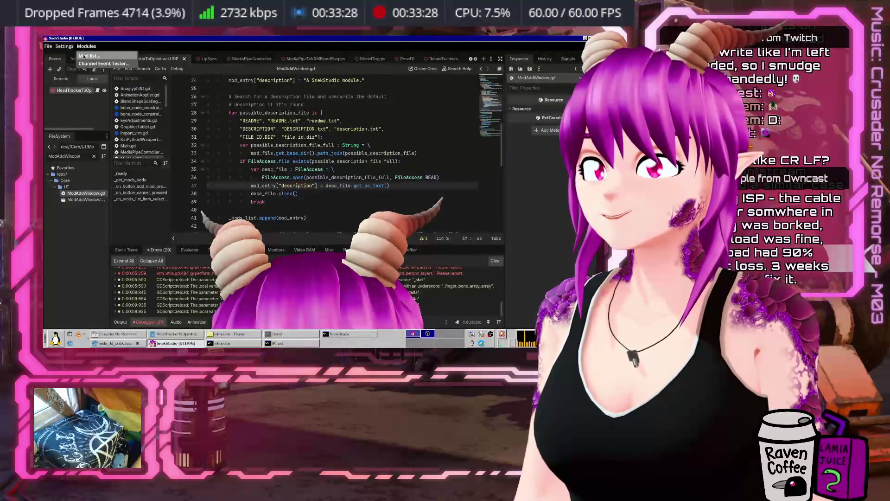
click(86, 55)
click(139, 95)
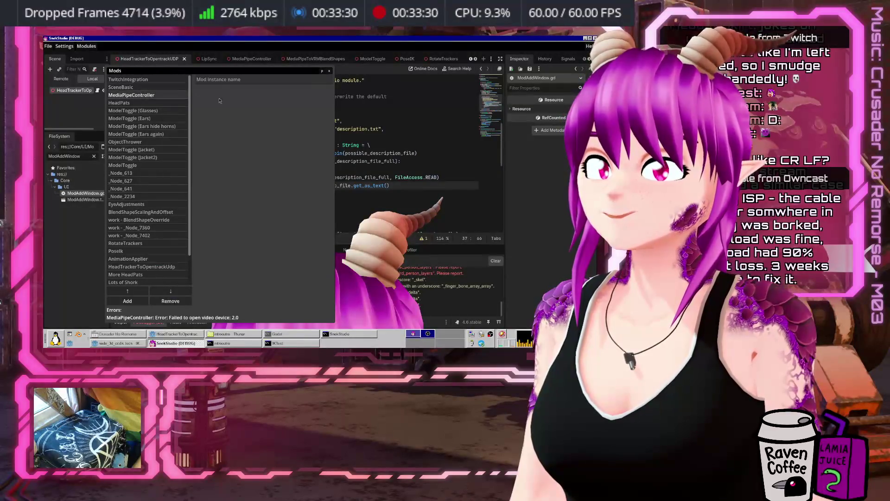
click(254, 98)
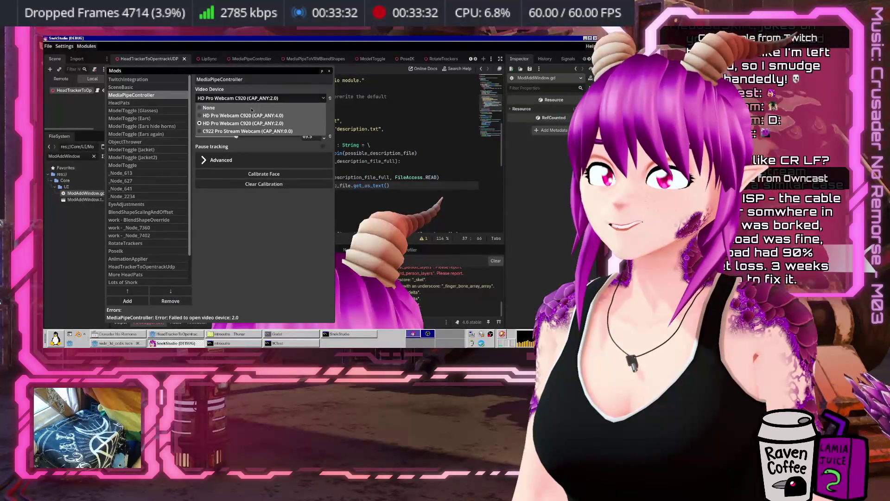
click(242, 131)
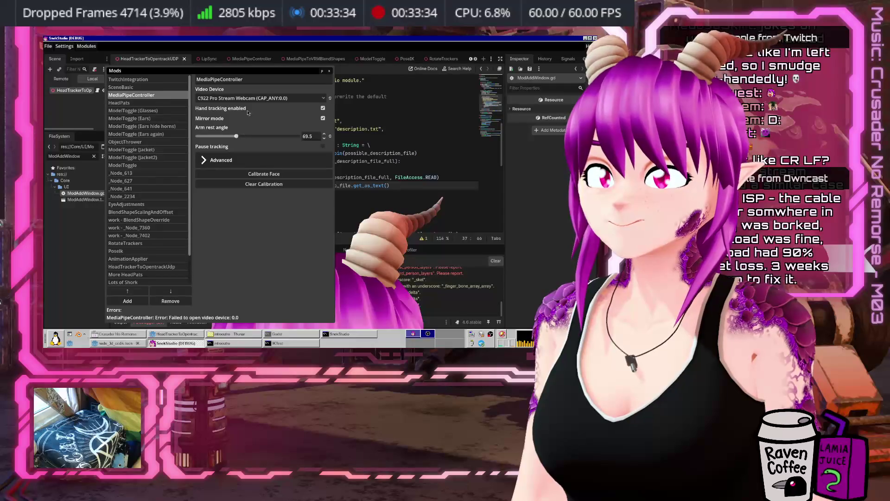
Step: Move the mods window up-left and reconfirm C922 Pro Stream Webcam as the video device
drag(248, 75, 221, 68)
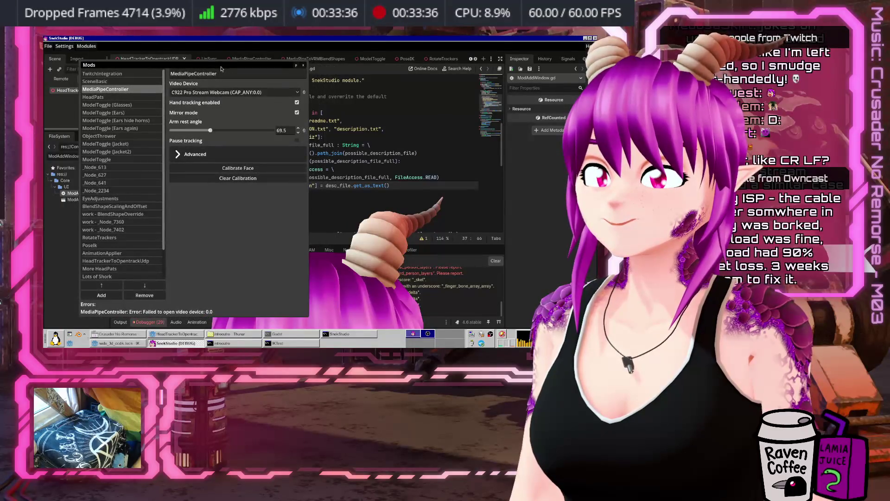
click(211, 93)
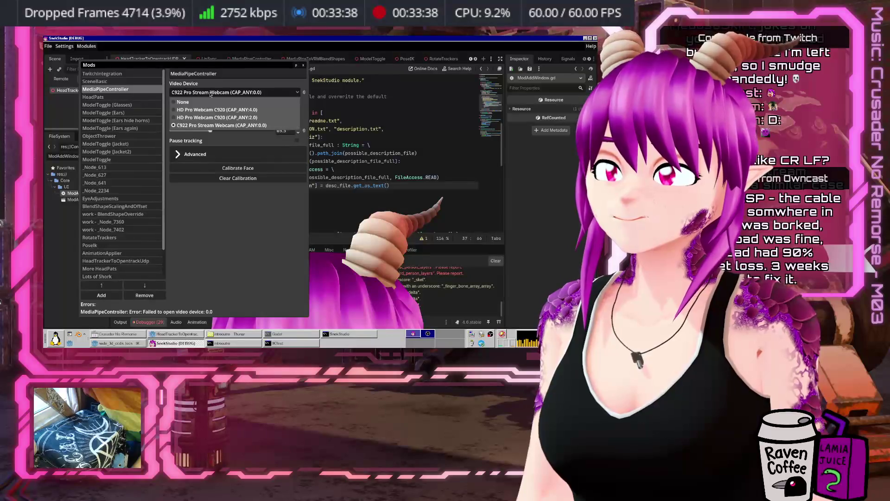
click(202, 102)
click(202, 92)
click(200, 125)
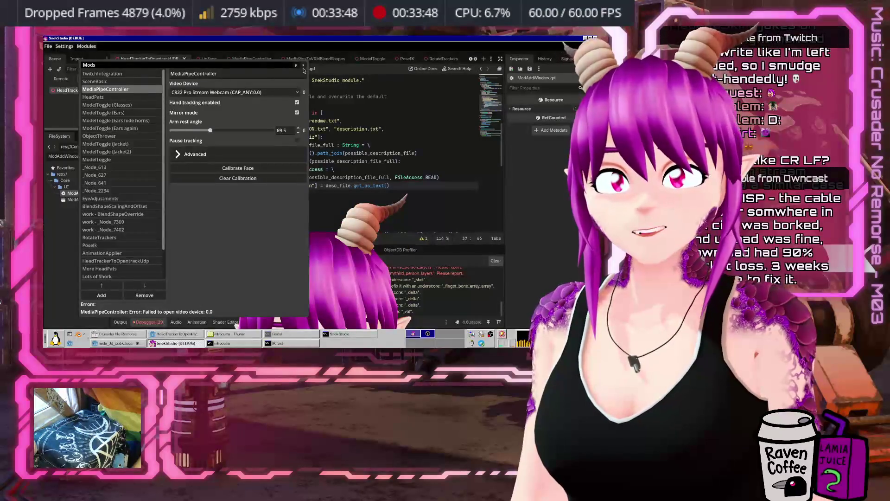
Step: Try HD Pro Webcam C920 at 2.0 and 4.0, return to the C922, then close the mods list
click(202, 92)
click(217, 113)
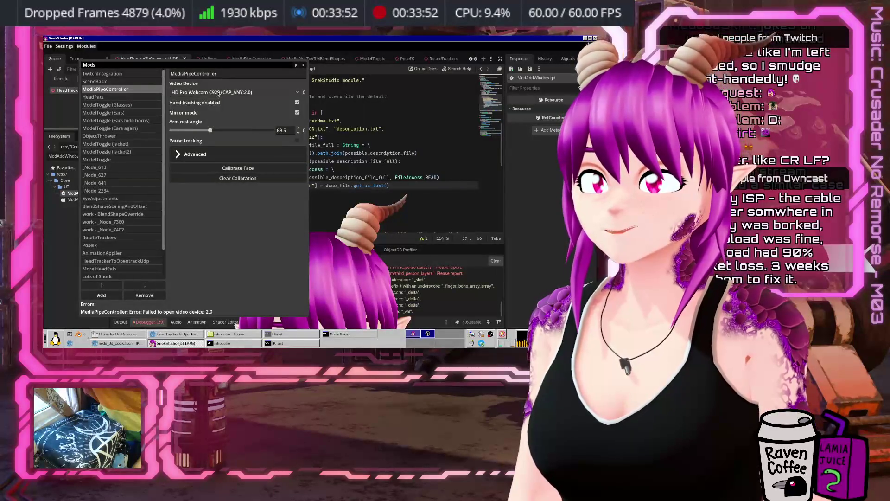
click(218, 93)
click(213, 109)
click(210, 93)
click(211, 125)
click(304, 66)
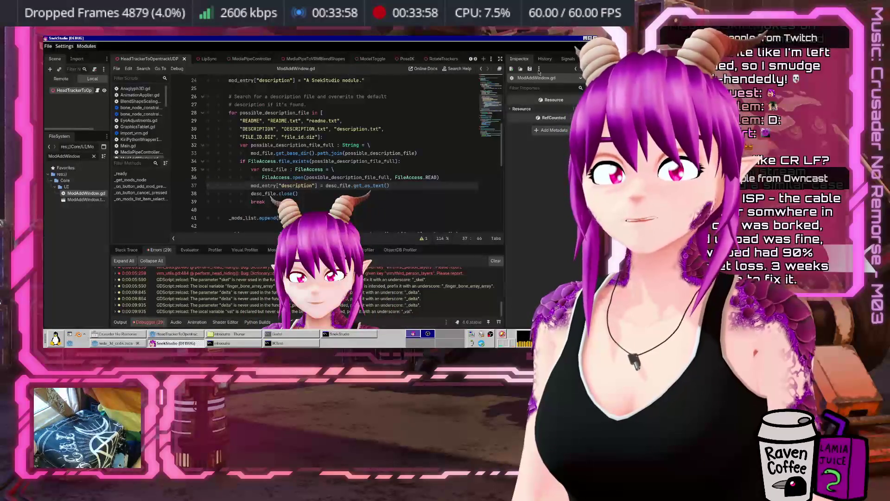
Step: Relaunch SnekStudio and select MediaPipeController in the Modules > Mod list, showing its C922 Pro Stream Webcam device
key(alt+F4)
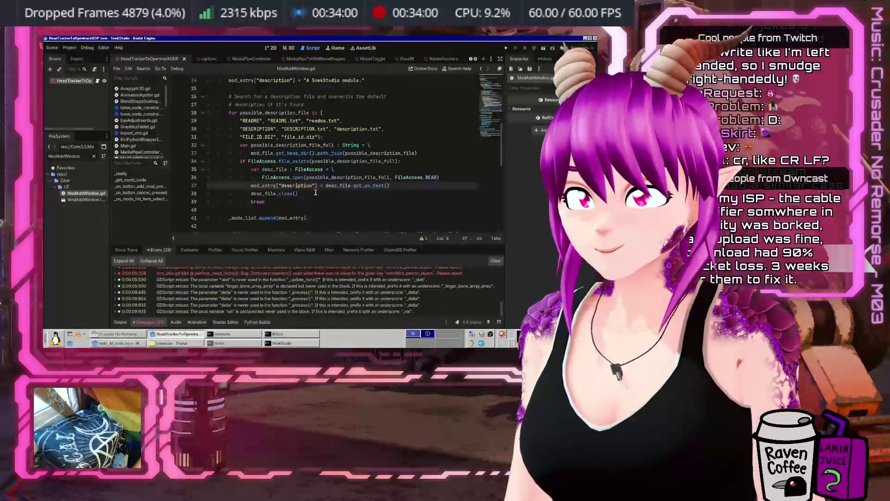
click(506, 48)
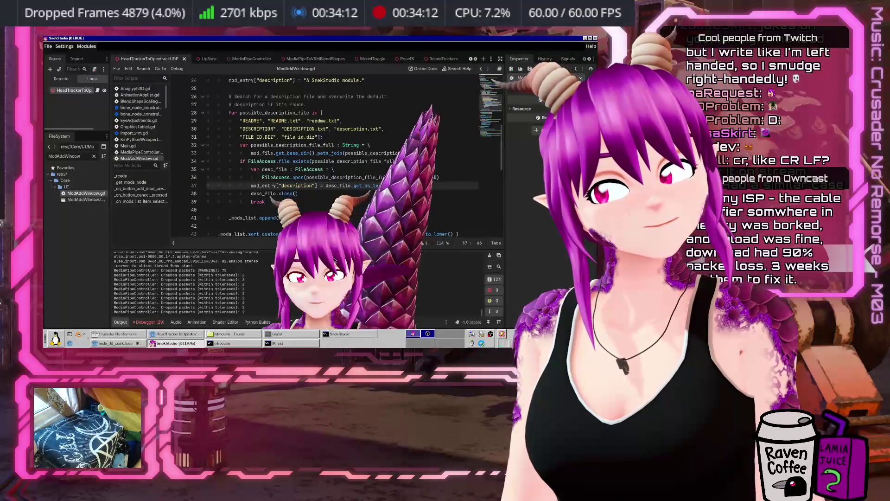
click(88, 47)
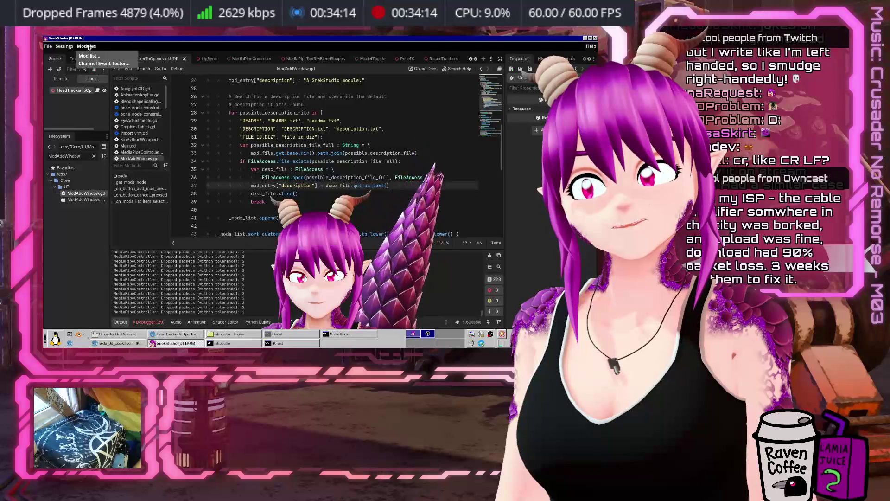
click(89, 55)
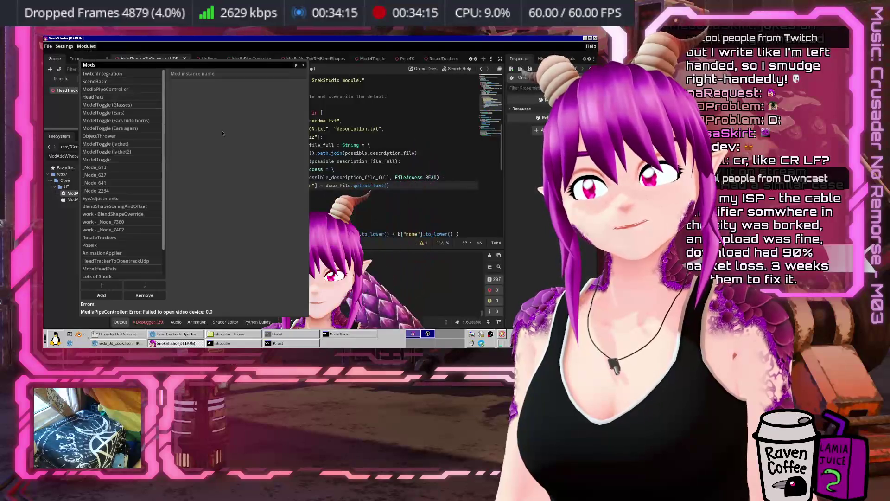
click(129, 90)
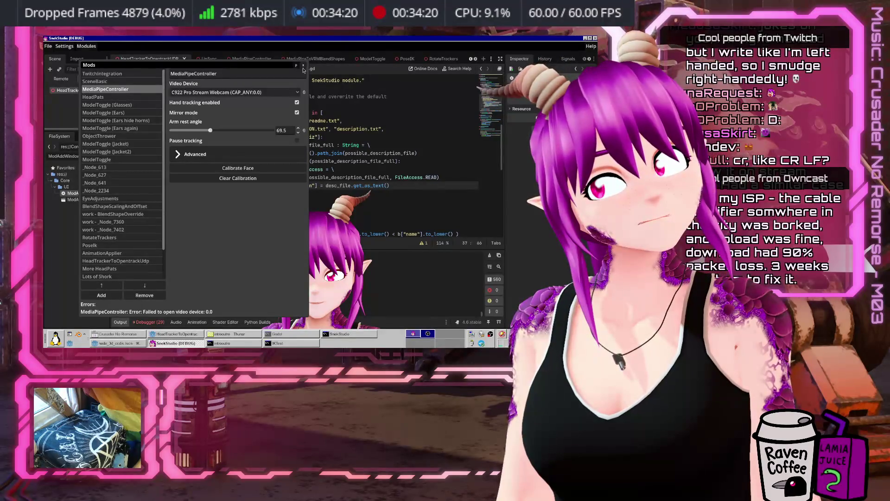
click(56, 338)
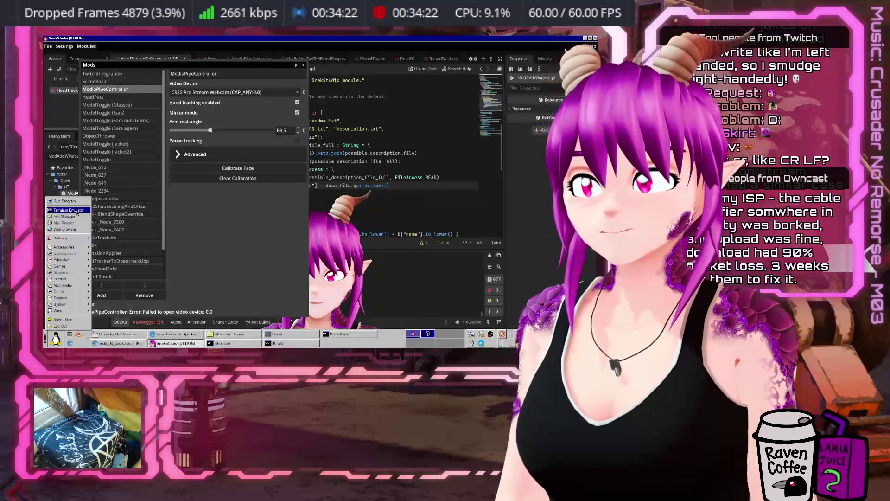
click(77, 212)
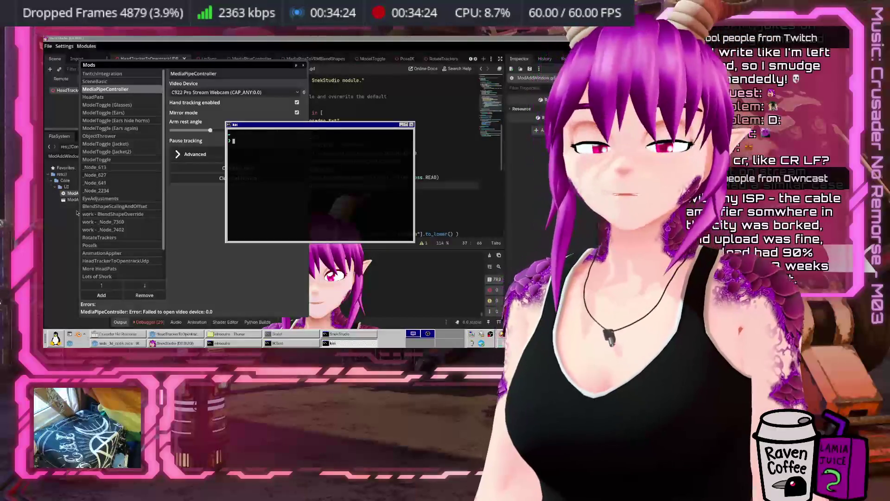
text(v4l2-ctl)
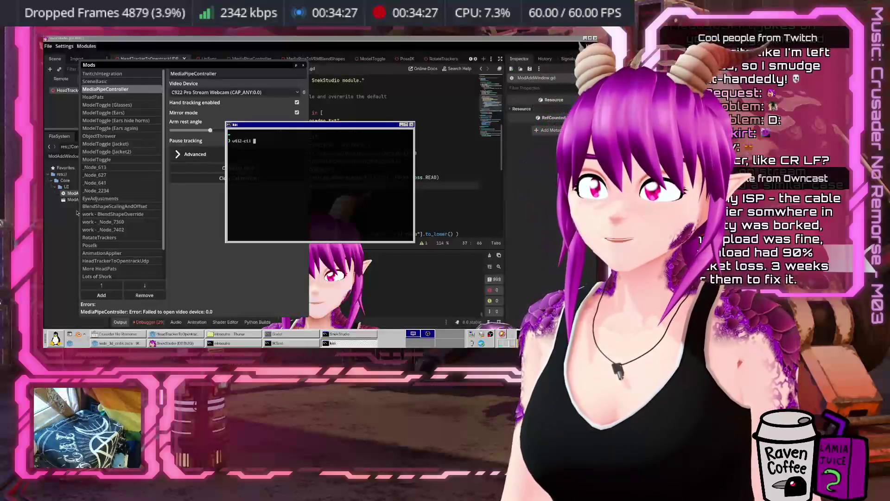
text(-list-)
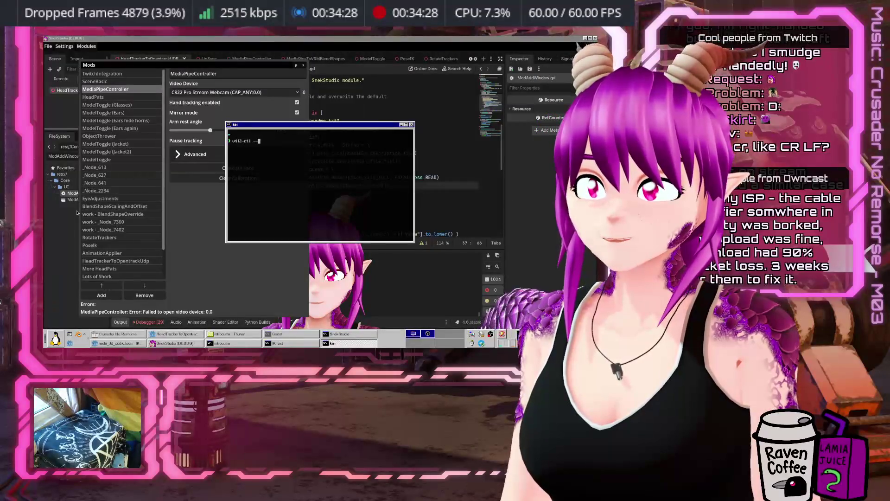
text(devices)
key(Return)
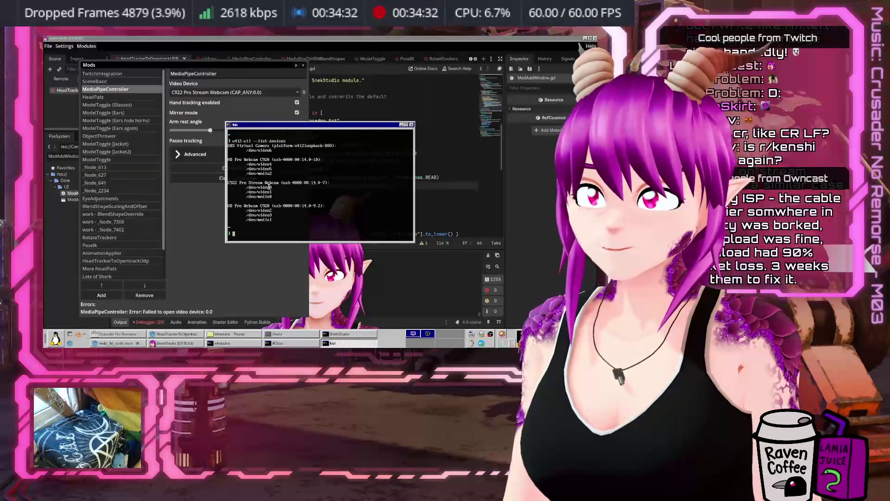
text(su)
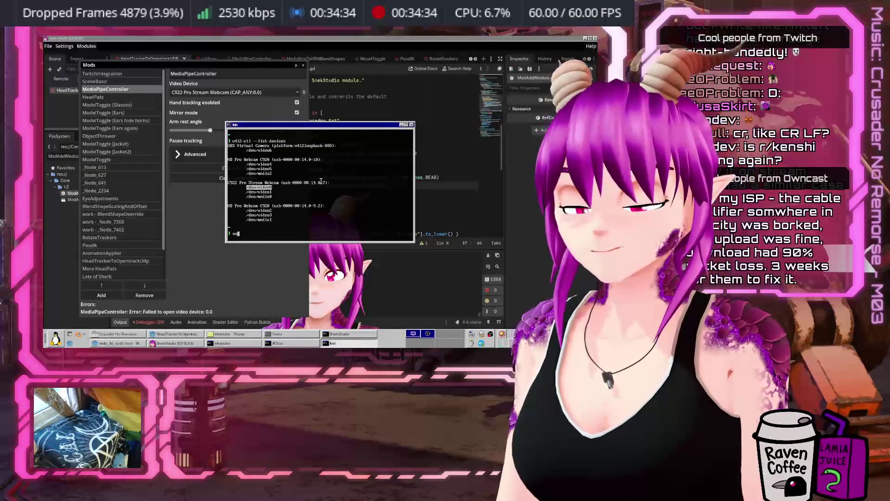
text(do lsu)
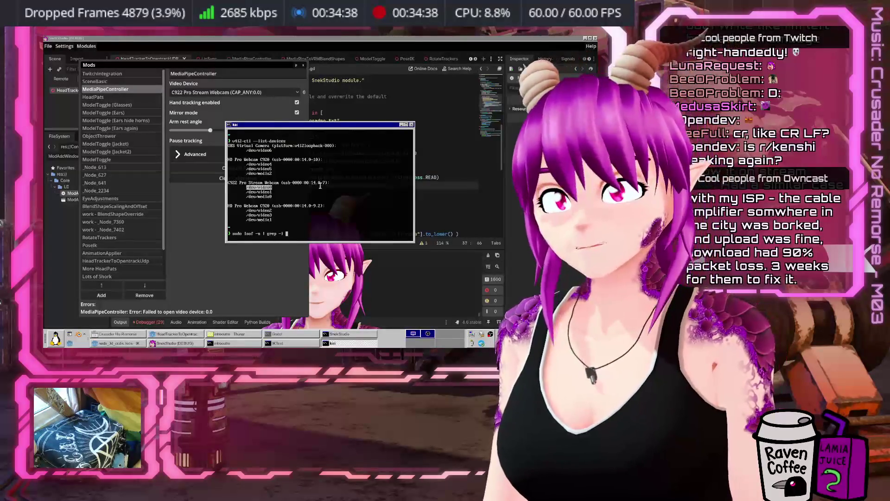
key(alt+F4)
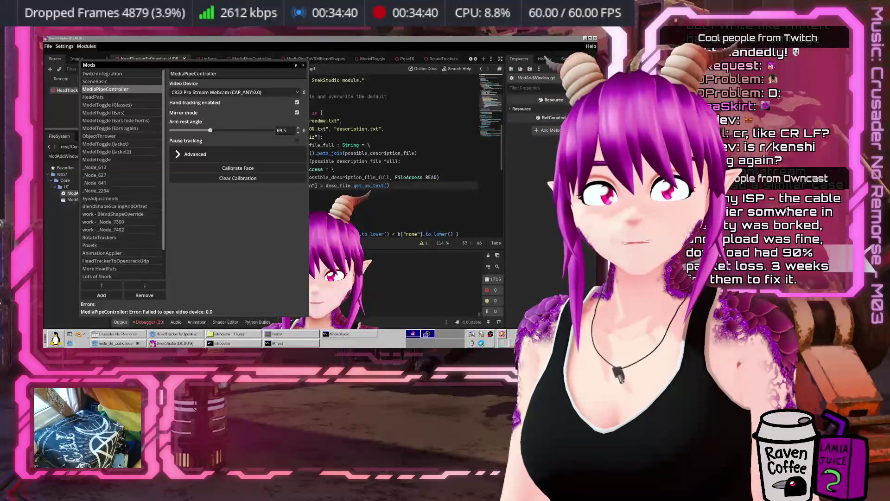
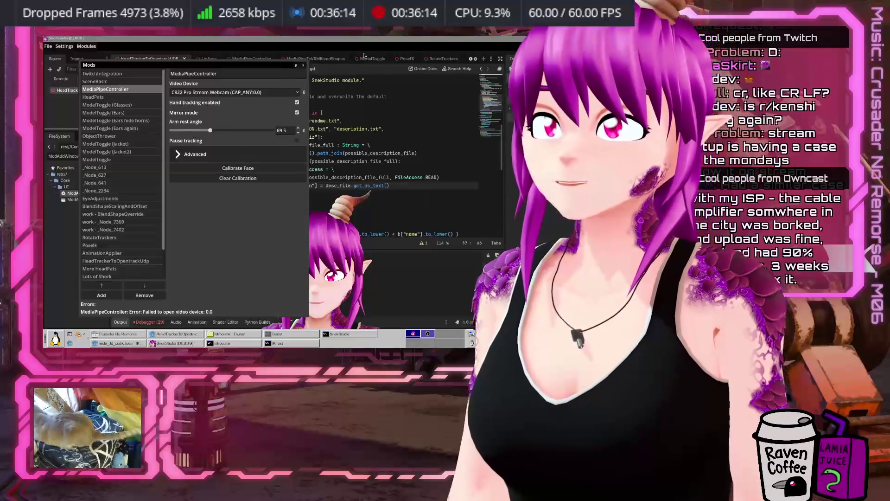
Step: Stop the running SnekStudio debug session in the Godot editor and relaunch the project
click(189, 344)
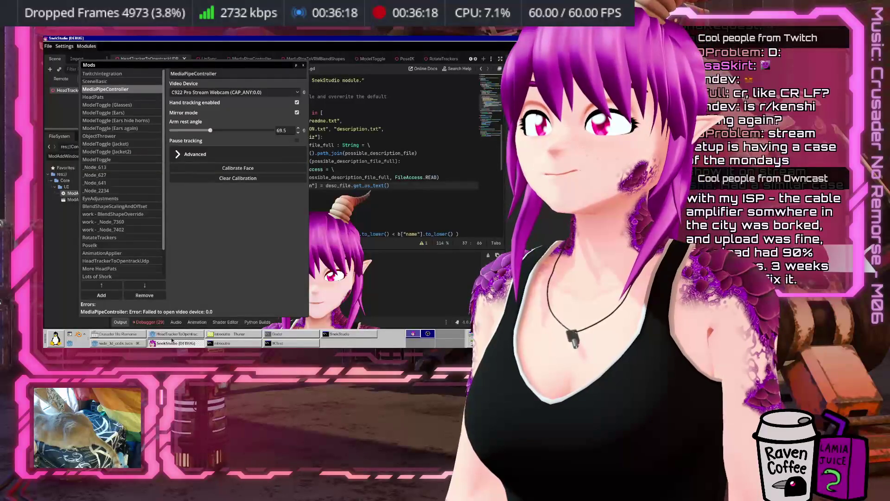
click(171, 337)
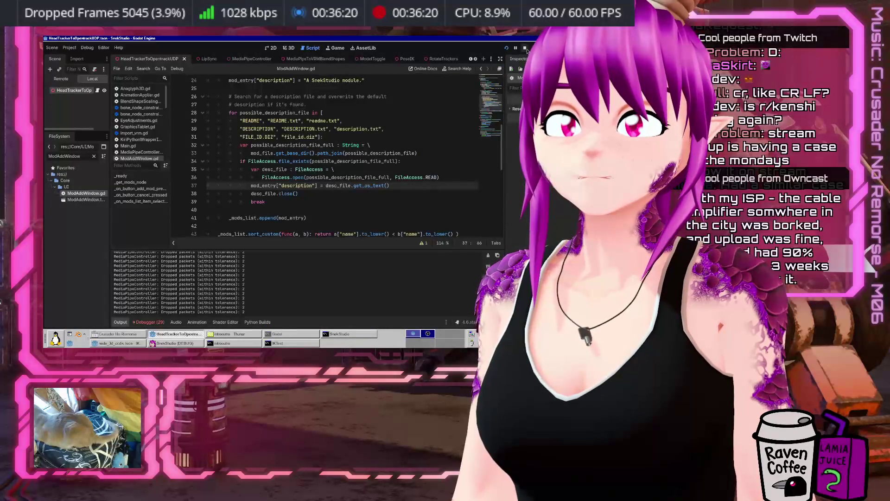
click(524, 47)
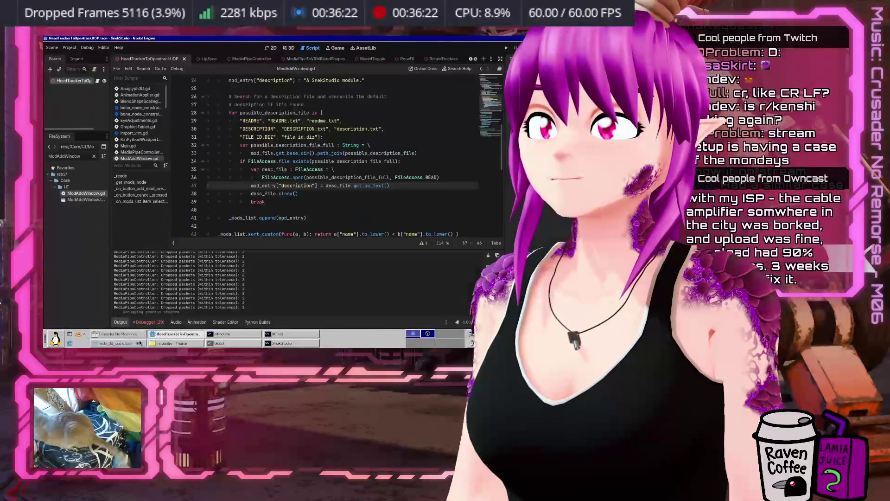
click(505, 49)
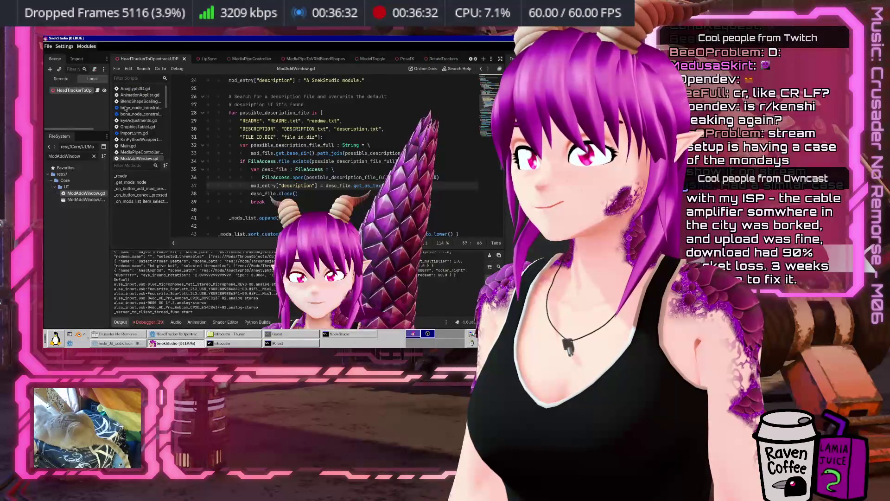
Step: Check MediaPipeController's Video Device options in the Mod list, leaving None selected
click(86, 46)
click(87, 56)
click(105, 89)
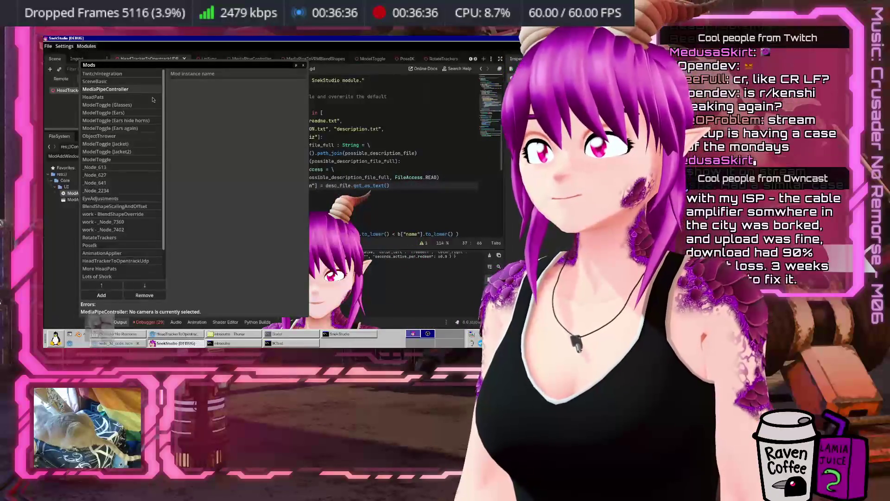
click(228, 95)
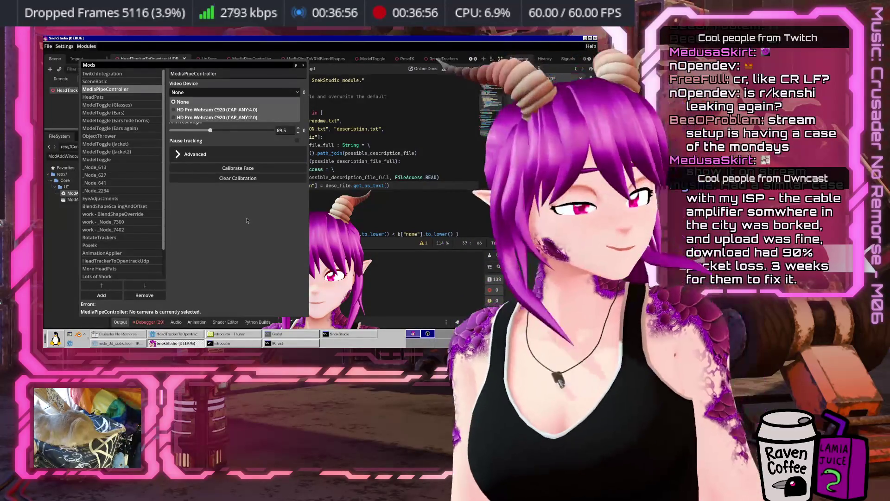
click(240, 184)
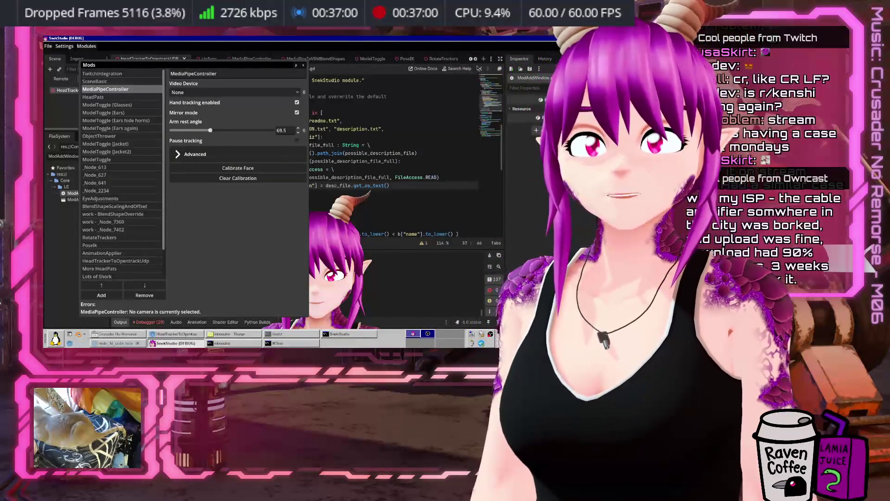
Step: Stop and relaunch the SnekStudio project from the Godot editor
click(172, 334)
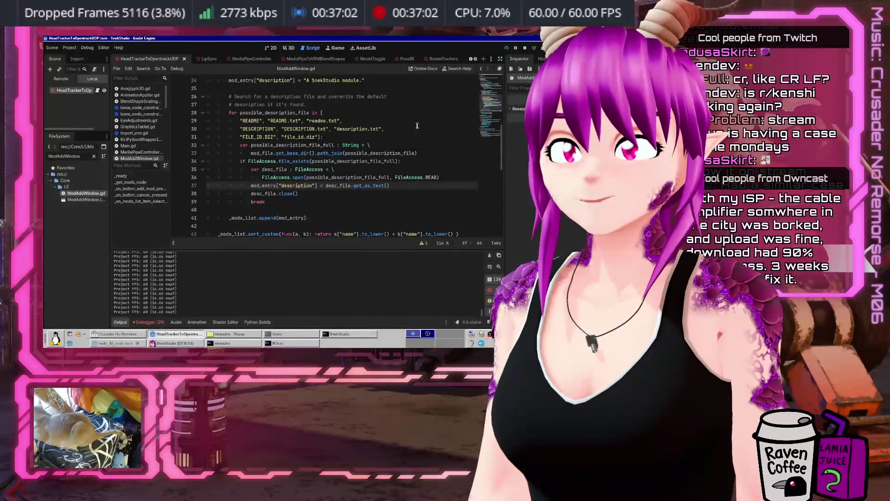
click(524, 49)
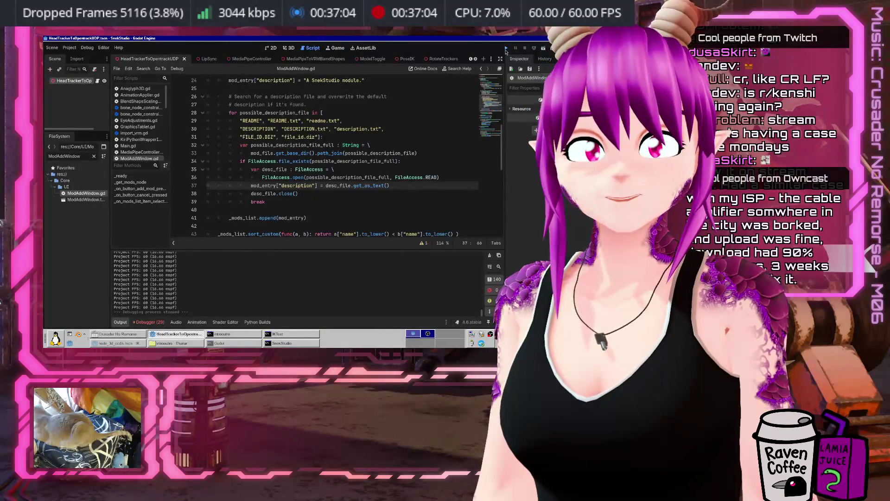
key(F5)
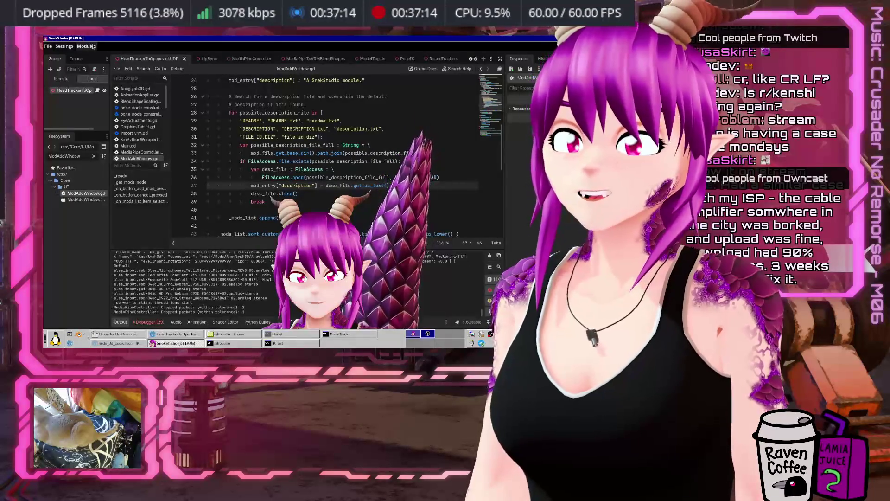
Step: Set MediaPipeController's Video Device to the C922 Pro Stream Webcam
click(86, 46)
click(95, 56)
click(106, 89)
click(249, 94)
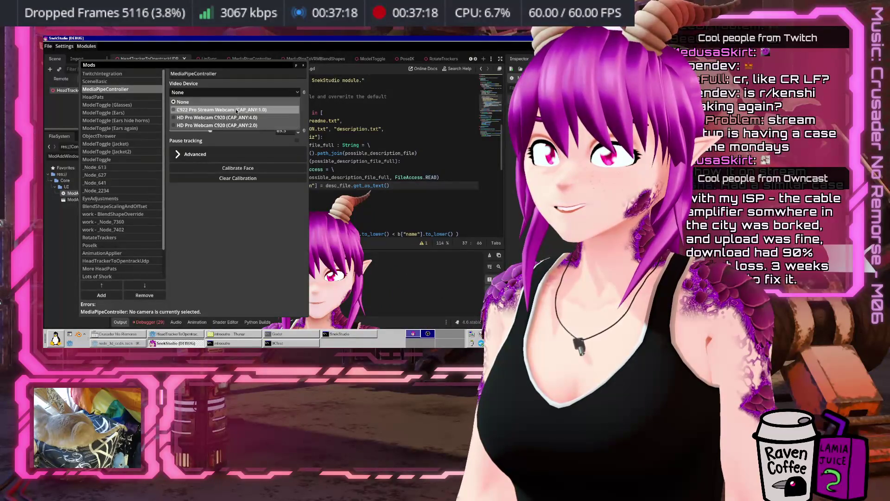
click(236, 110)
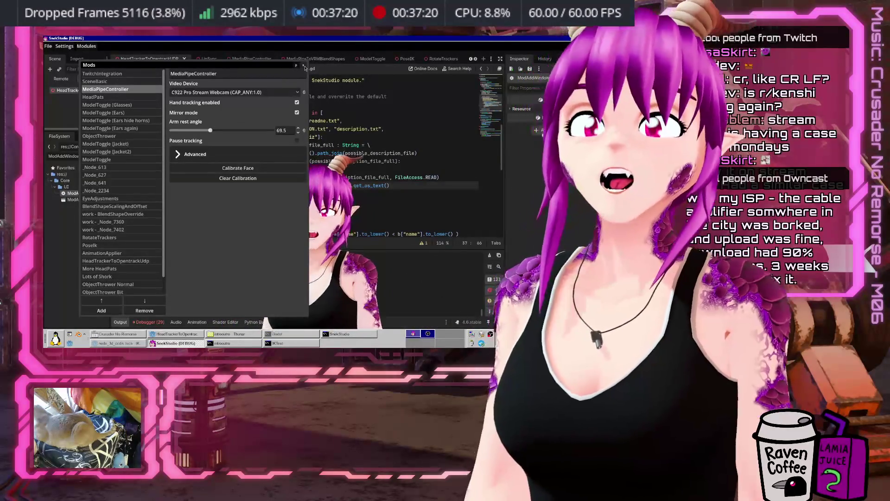
Step: Close the Mods window and SnekStudio, then switch to the IKTest terminal
click(304, 67)
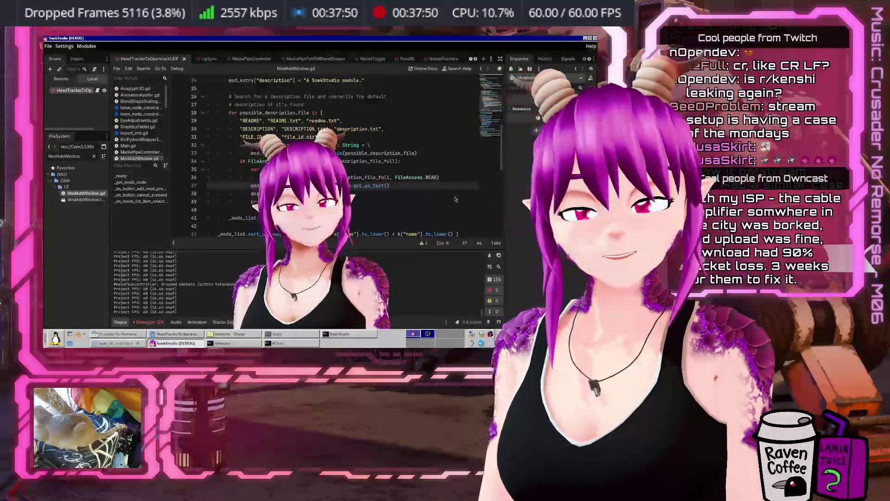
click(595, 39)
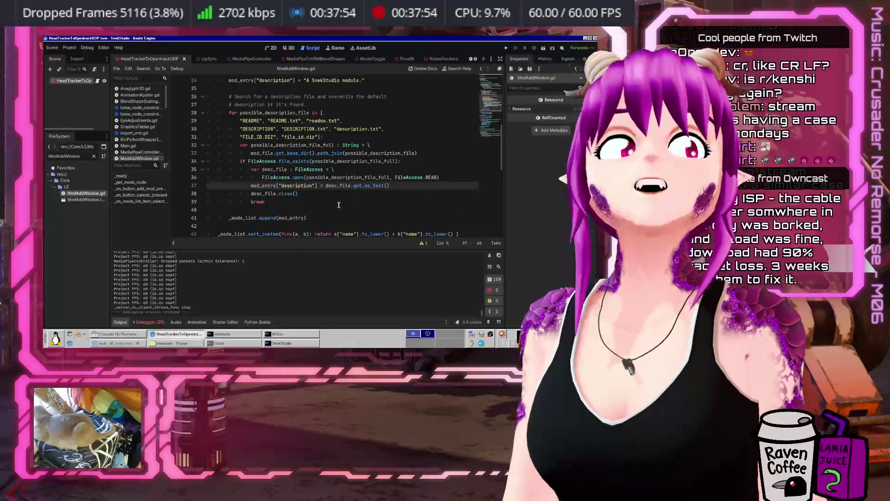
click(280, 336)
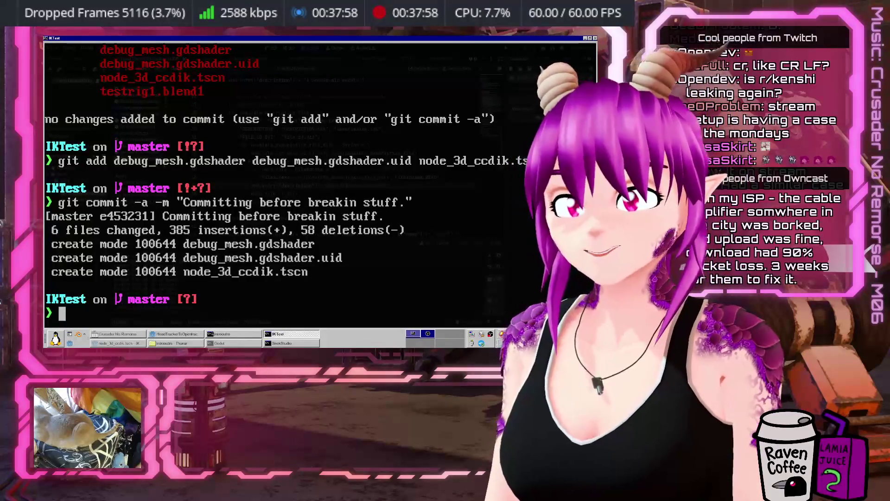
Step: Maximize the SnekStudio console to read the signal 11 crash backtrace, then return to Godot
click(304, 343)
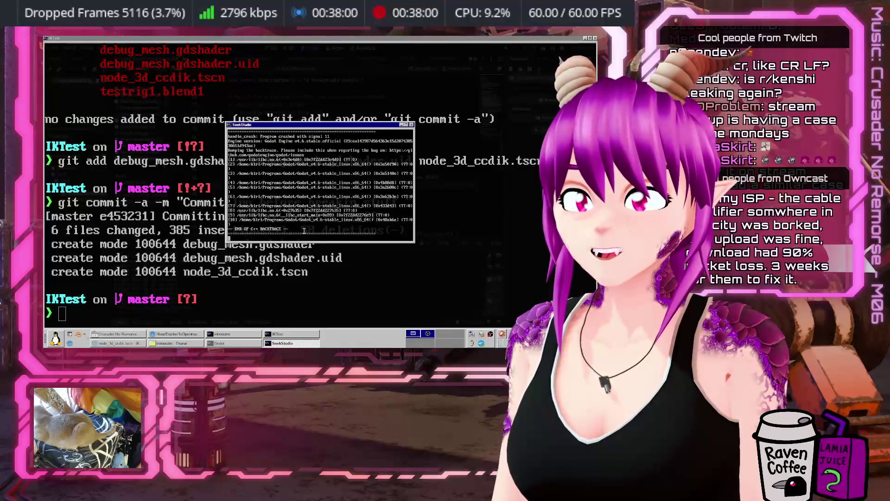
double_click(293, 130)
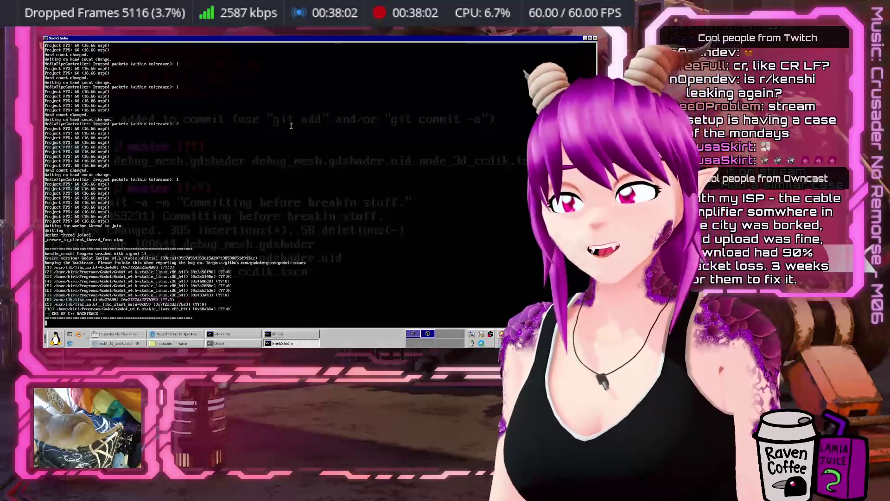
key(Return)
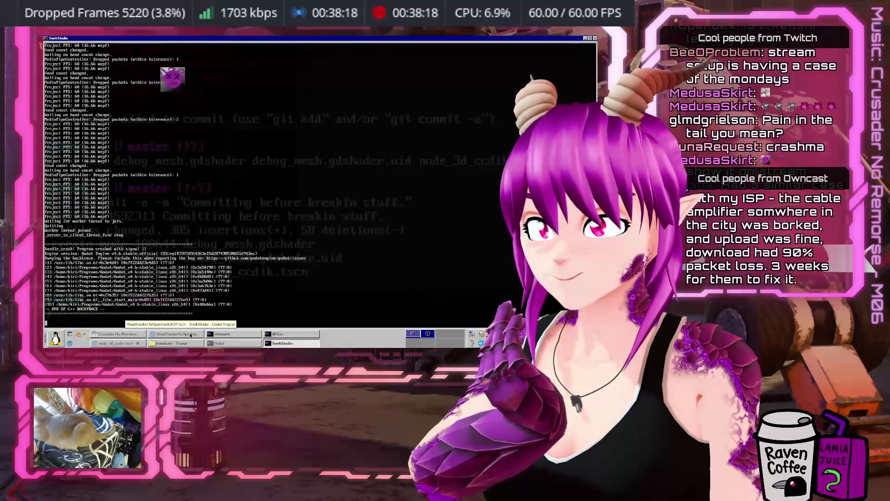
click(191, 335)
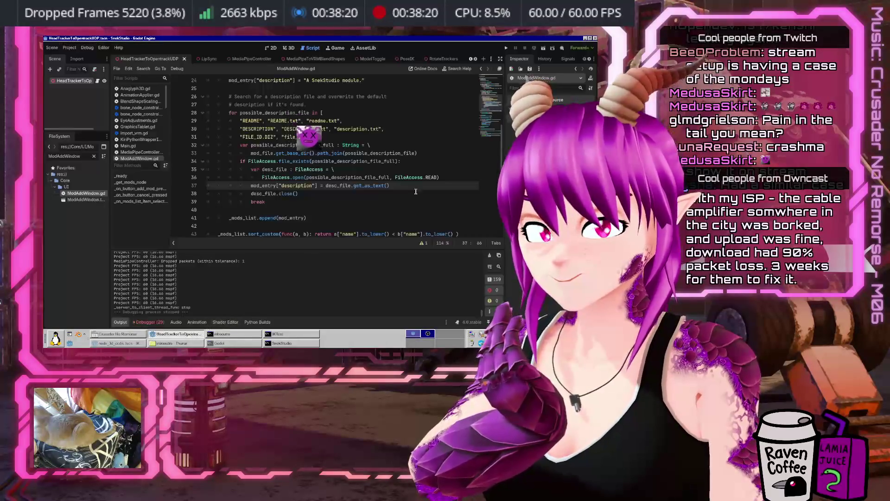
Step: Run the SnekStudio project again from the Godot editor with F5
key(F5)
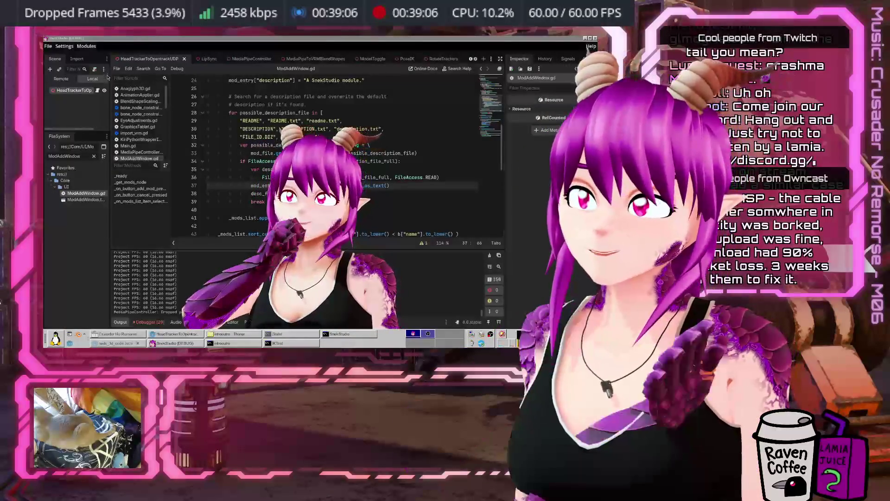
Step: Check the SnekStudio console, then close the SnekStudio debug window
click(324, 334)
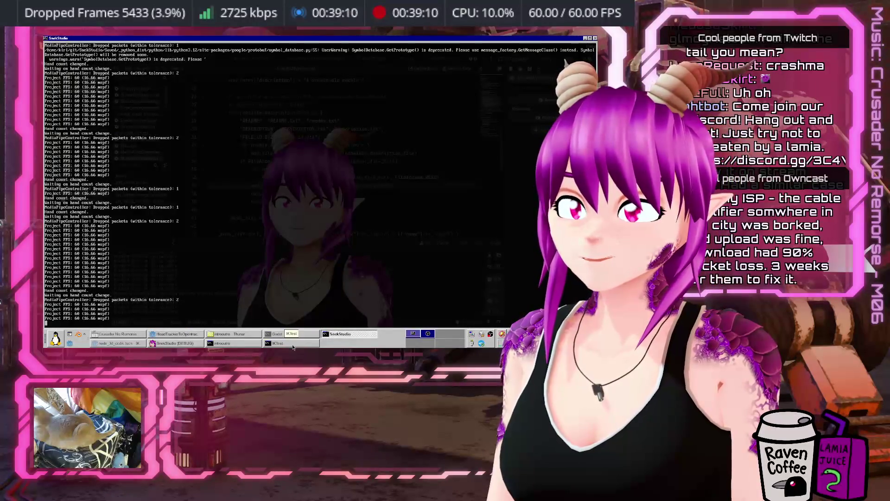
click(174, 343)
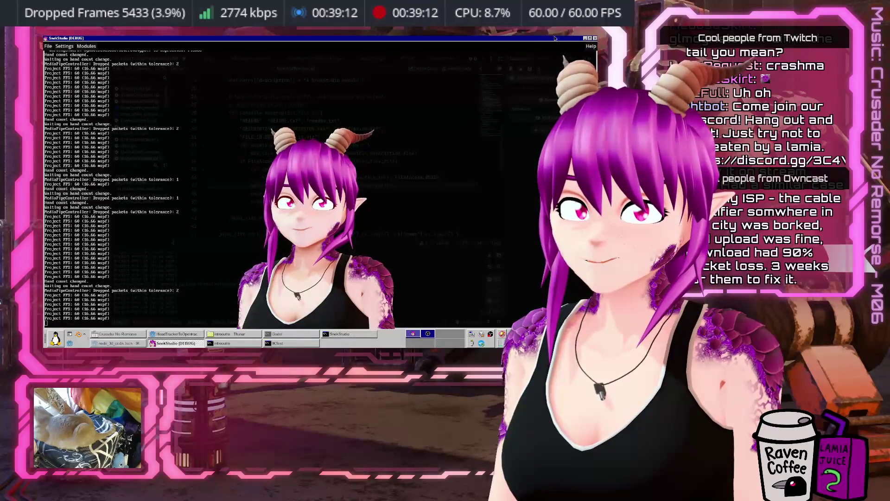
click(595, 38)
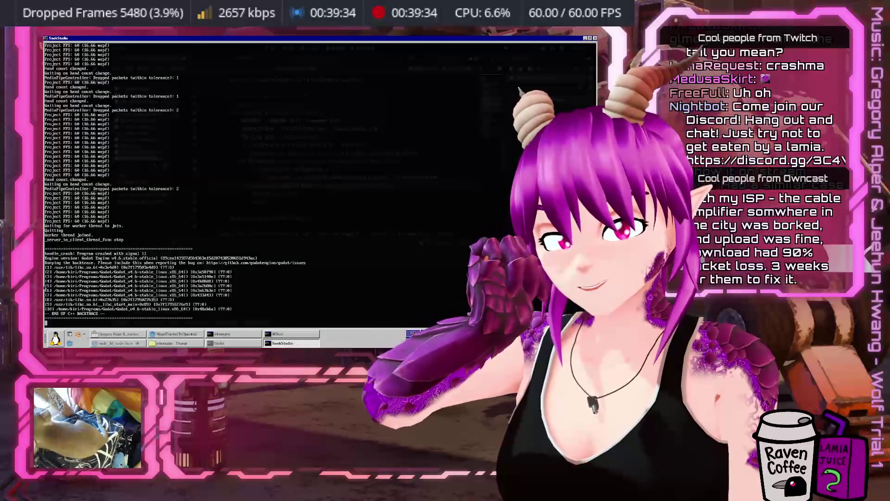
Step: Close the Godot editor and recall the previous Godot --editor launch command in the SnekStudio terminal
click(194, 334)
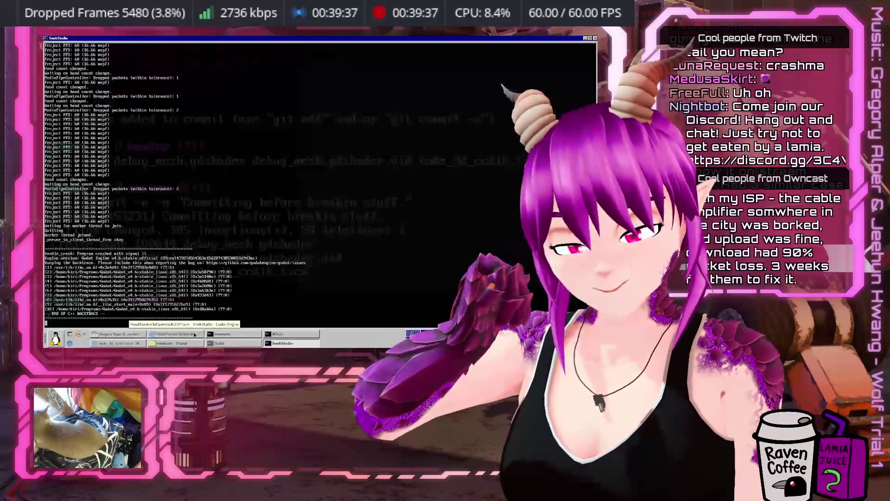
click(194, 335)
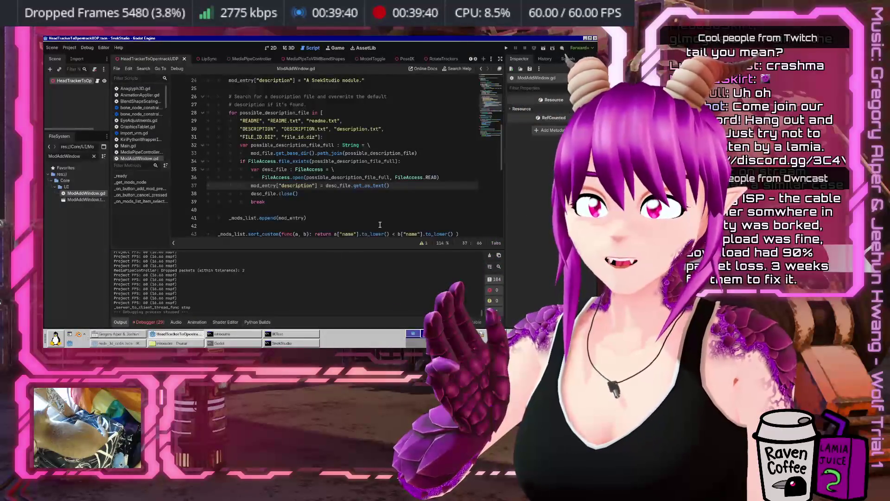
click(595, 39)
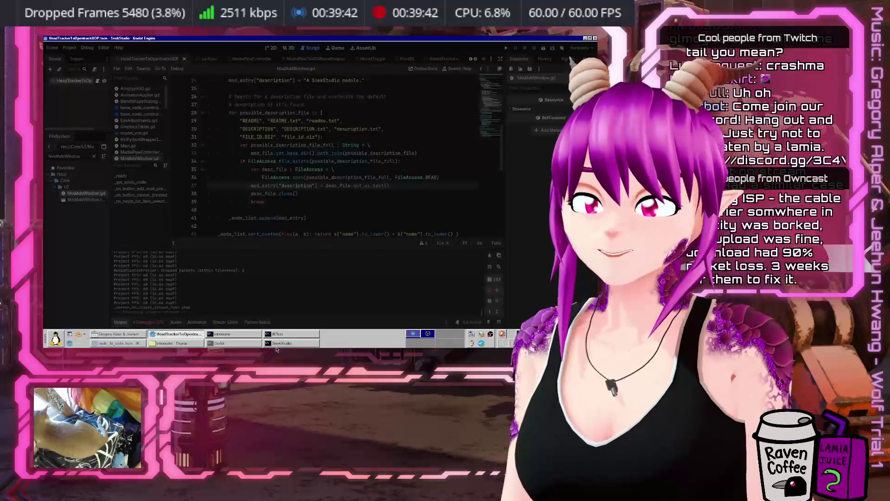
click(277, 344)
key(Up)
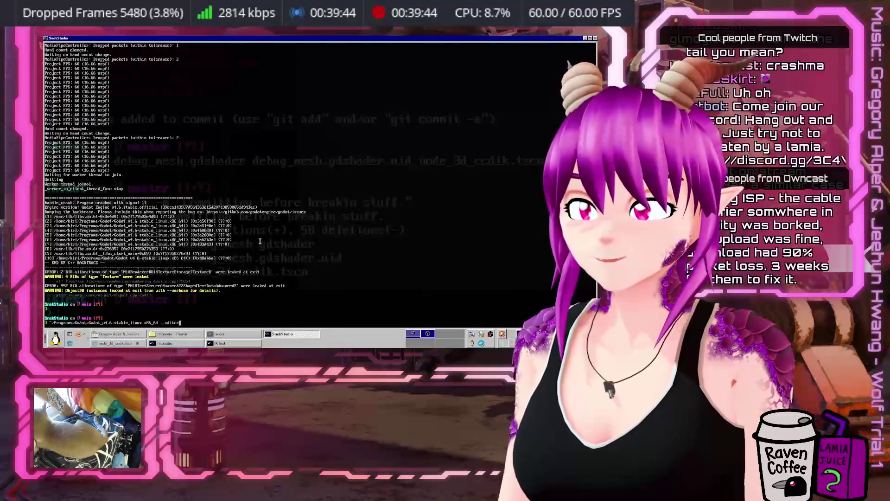
Step: Run SnekStudio directly from the terminal without the editor flag, quit it, and open the applications menu
key(BackSpace)
key(BackSpace)
key(BackSpace)
key(Return)
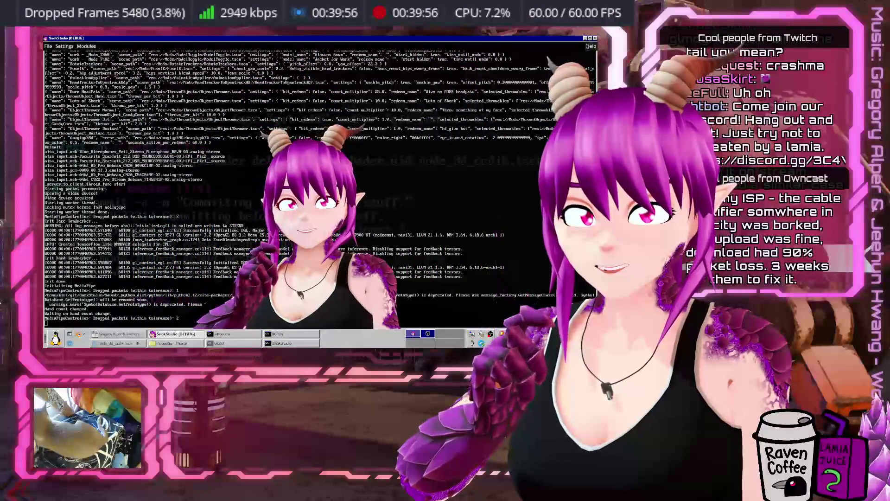
click(595, 39)
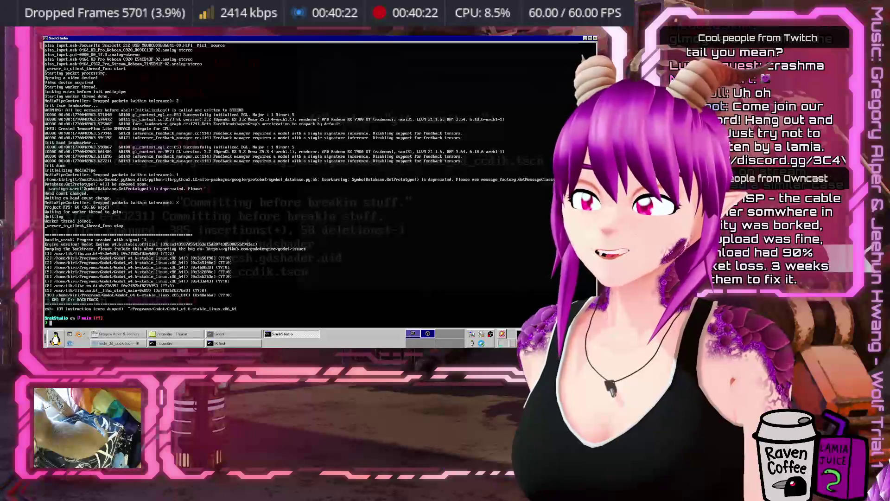
click(55, 338)
Step: Launch Firefox with the Stream Safe profile and search the web for 'godot debug build'
mouse_move(75, 280)
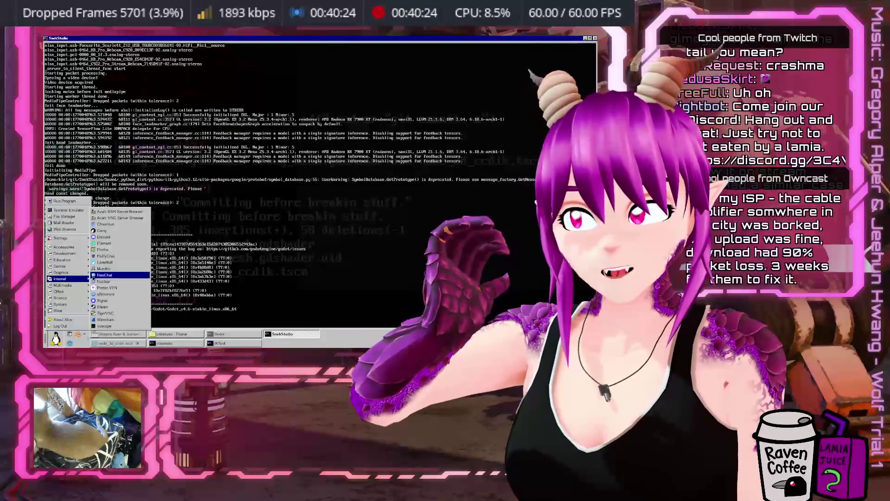
click(158, 231)
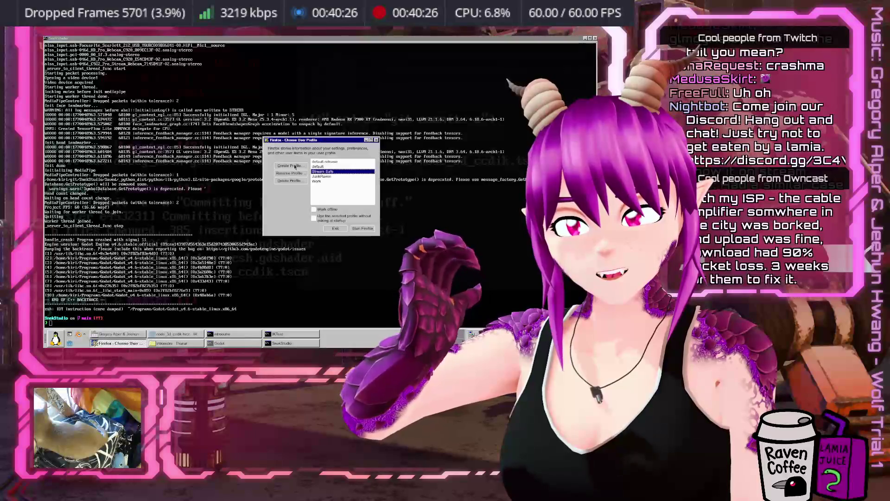
click(357, 229)
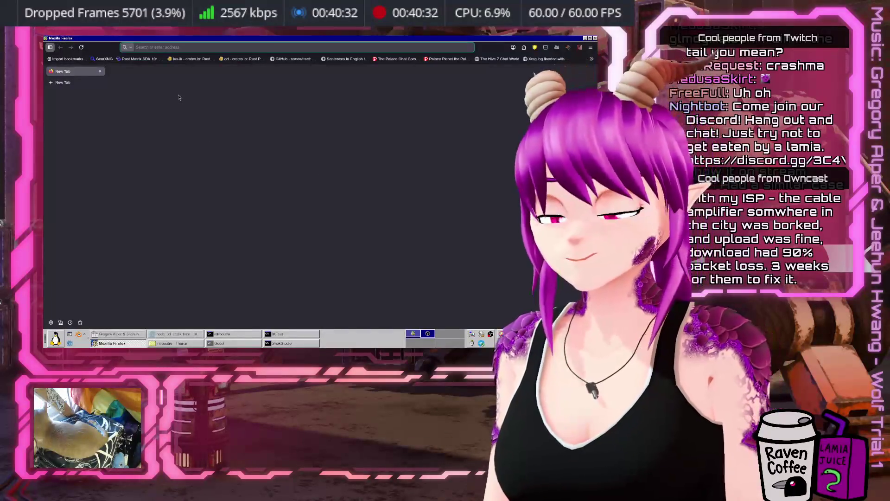
text(godot debug)
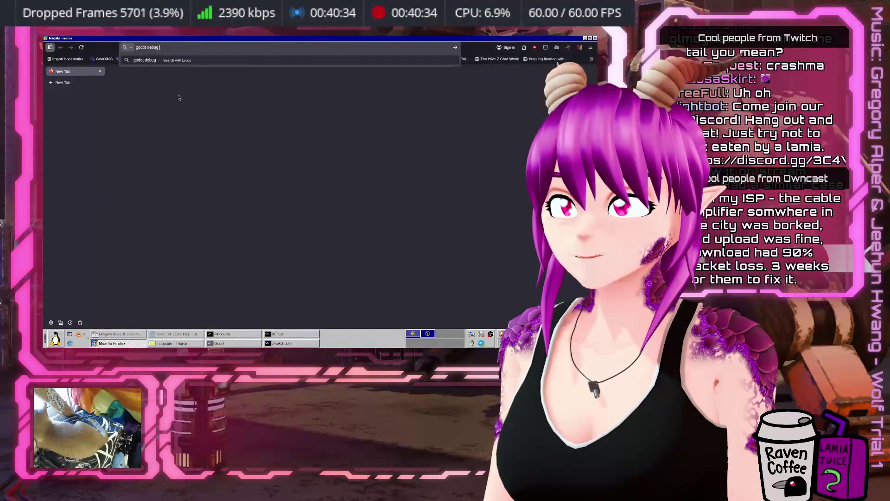
key(Return)
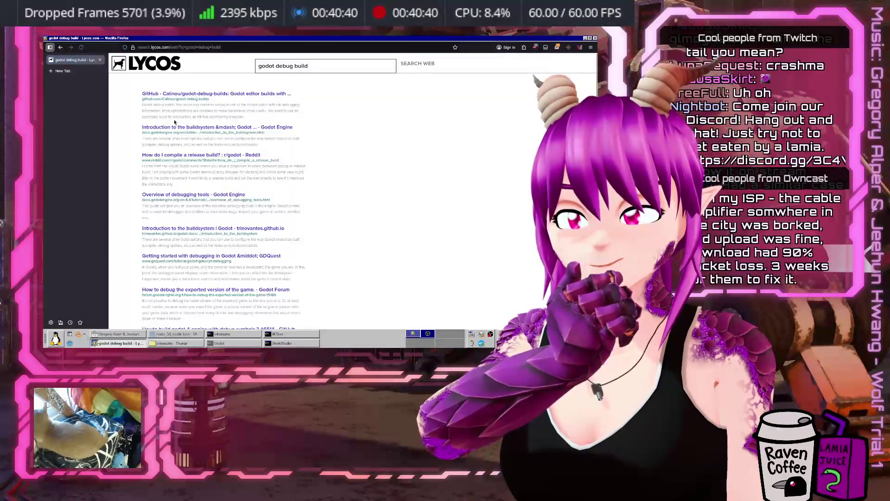
Step: Open the Calinou/godot-debug-builds GitHub repository, browse its Releases, and return to the repo page
click(215, 97)
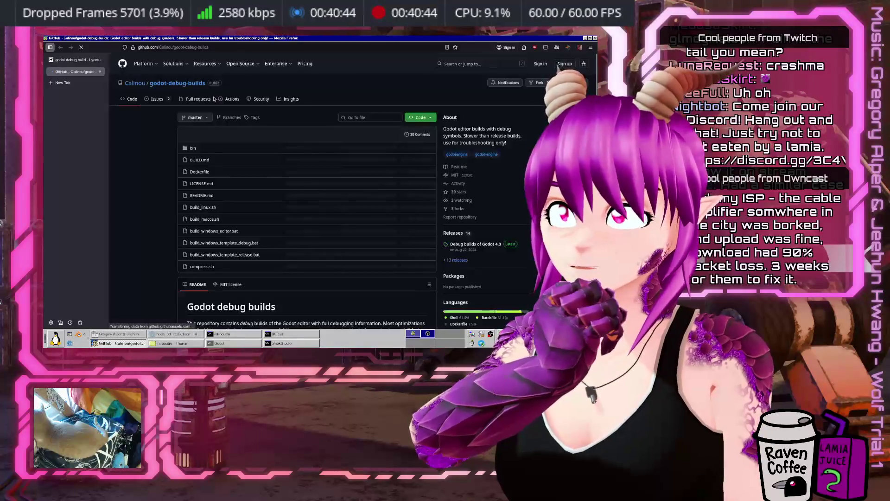
scroll(190, 206, down, 5)
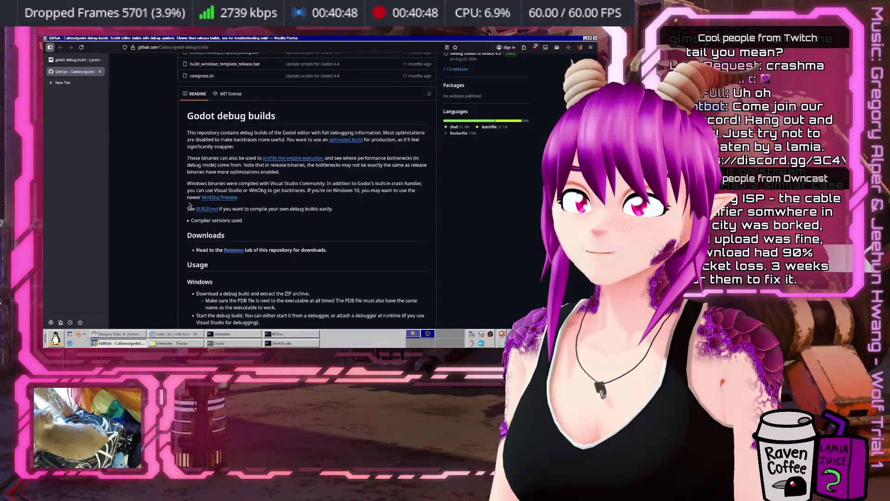
scroll(511, 200, up, 4)
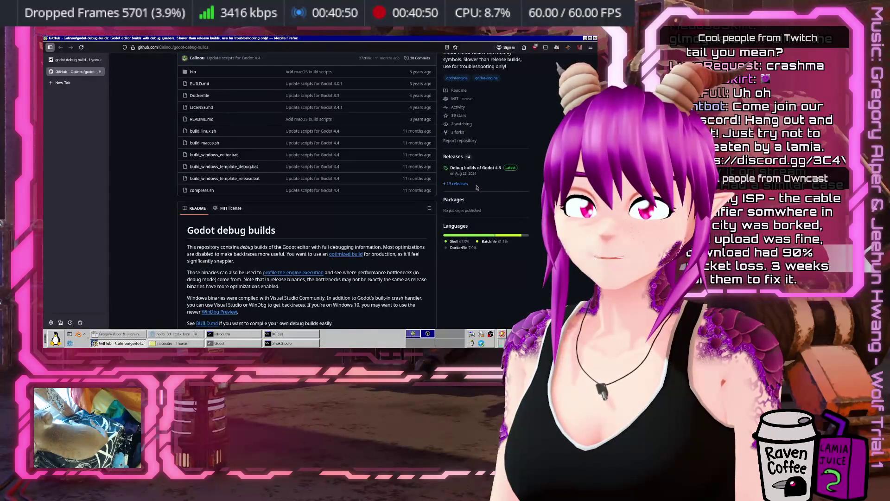
click(463, 186)
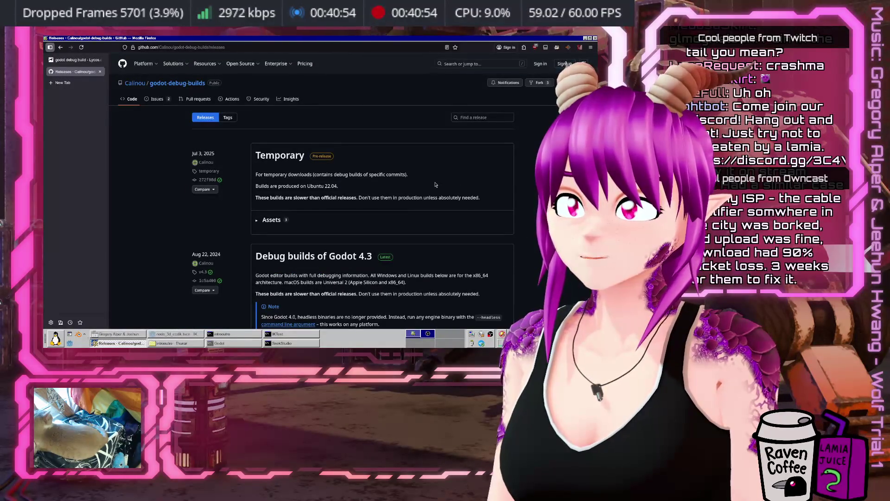
scroll(436, 184, down, 4)
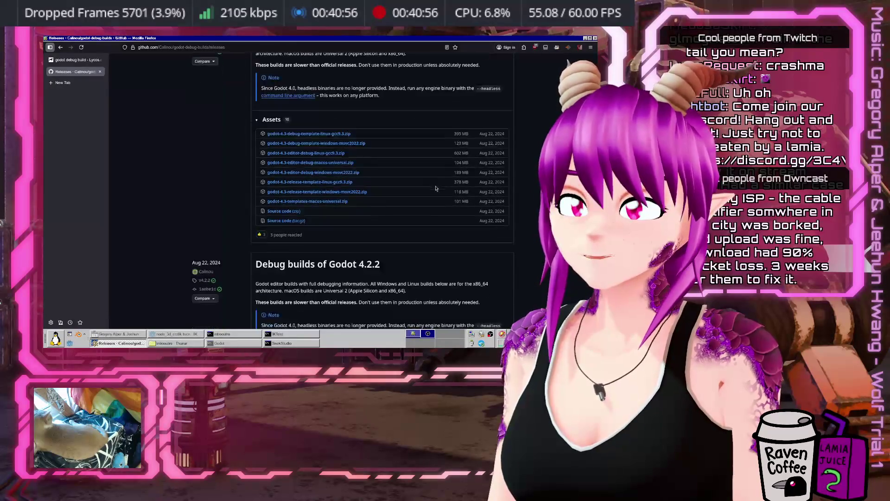
scroll(168, 67, down, 6)
click(60, 47)
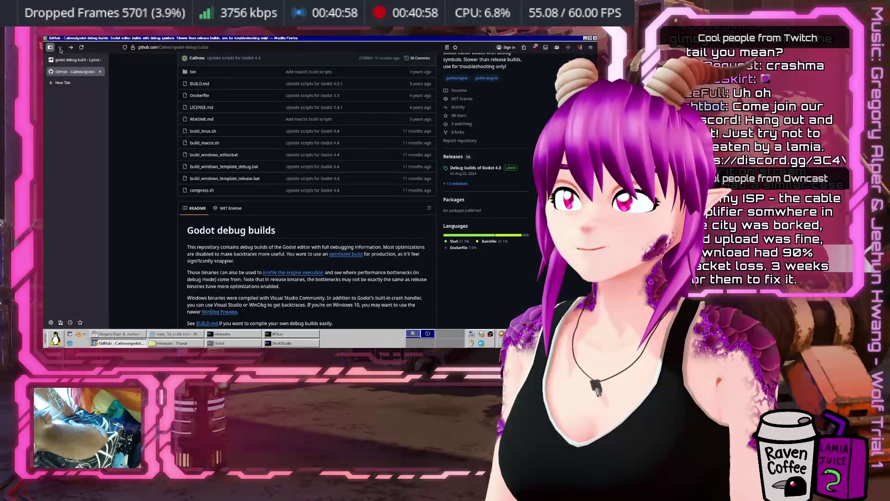
Step: Load google.com in a new browser tab
key(ctrl+t)
text(google.com)
key(Return)
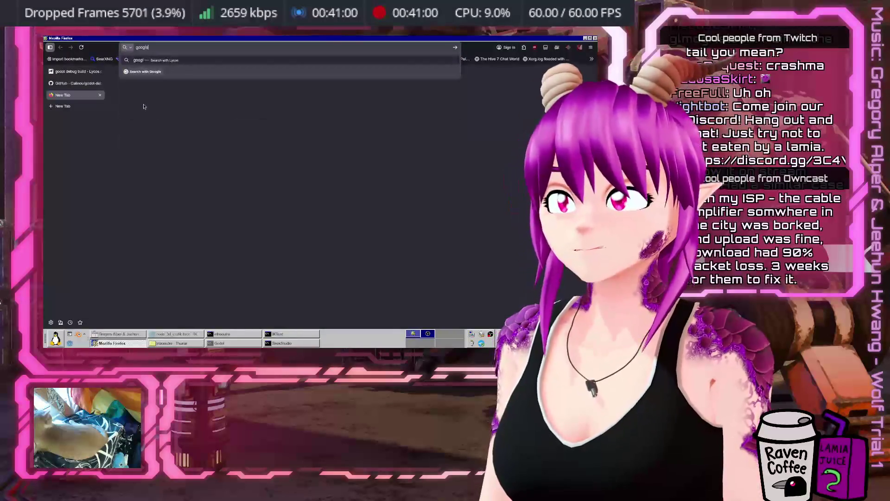
Step: Search Google for 'godot debug build' and scroll through the results
text(godot d)
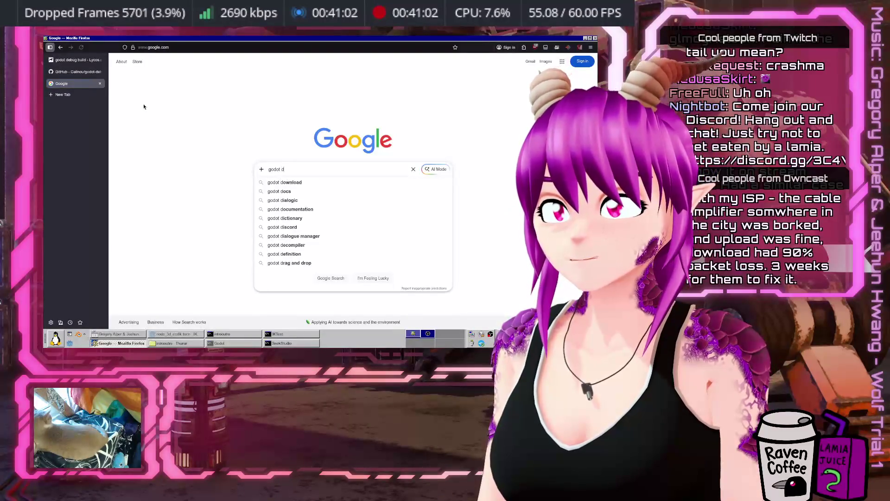
text(ebug build)
key(Return)
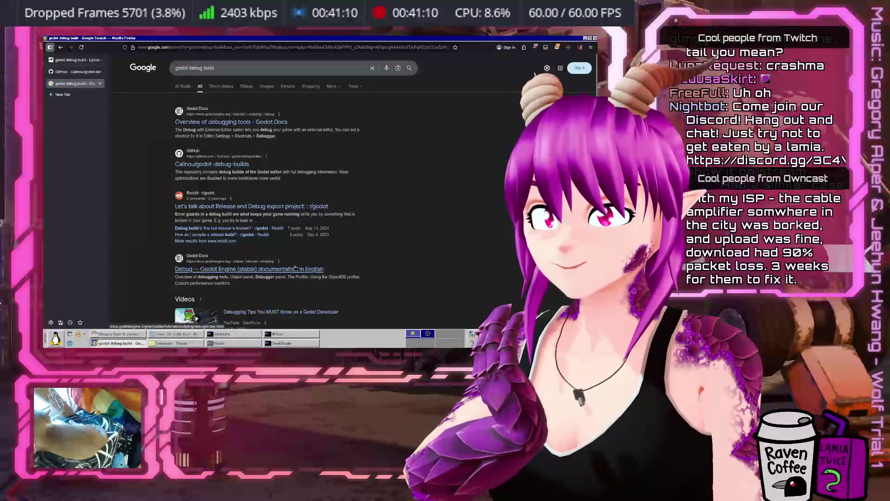
scroll(295, 268, down, 5)
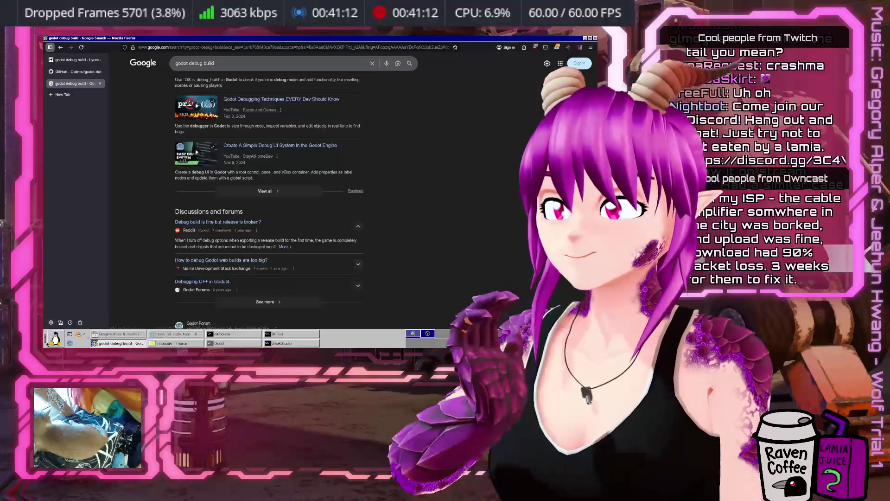
click(52, 340)
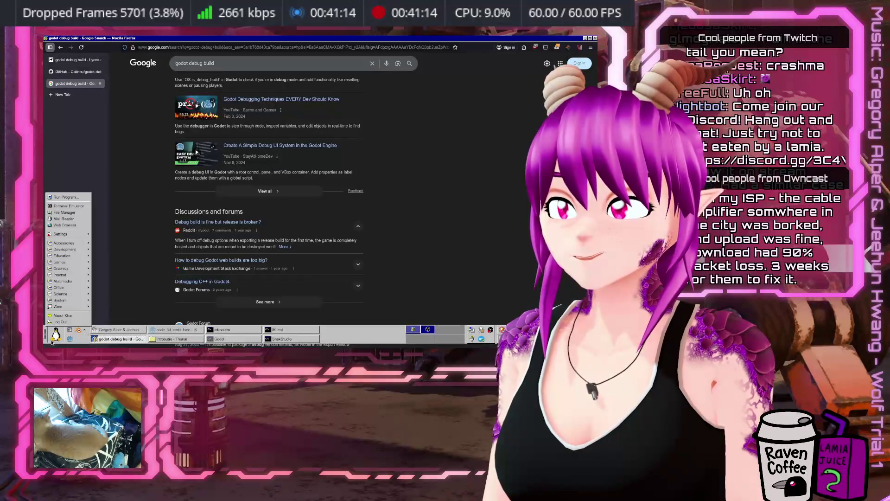
Step: Open a new terminal in the godot source folder and check ls, git branch and git status
click(56, 335)
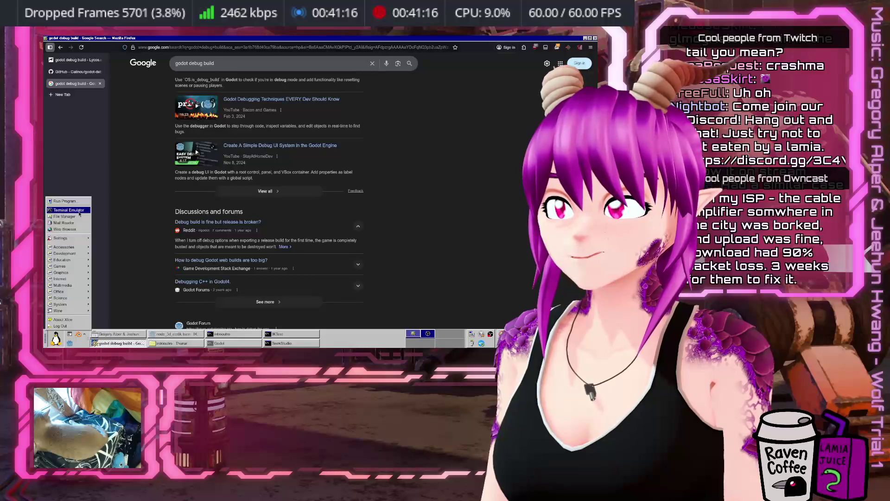
click(69, 207)
text(cd git/GodotDataBinding/)
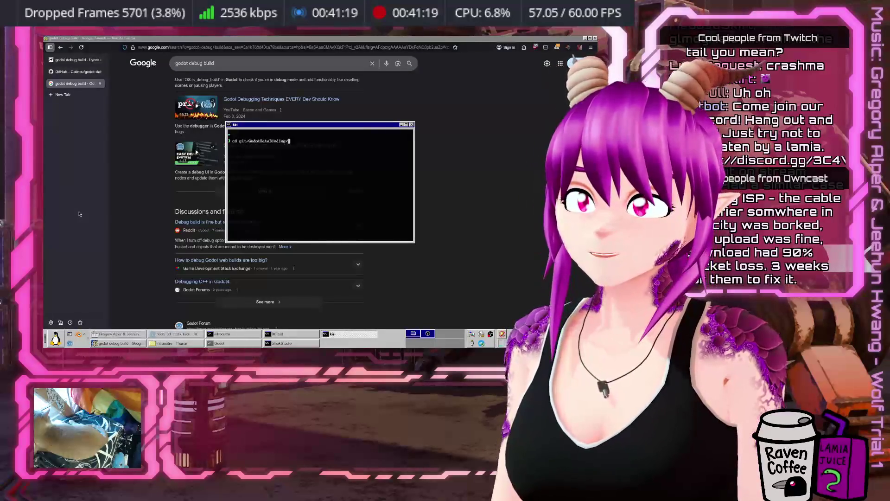
text(GodotDataBinding)
key(Return)
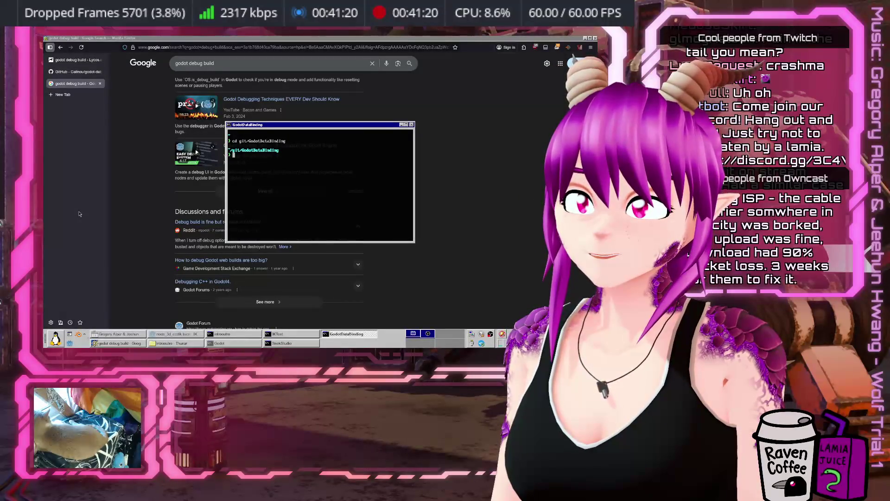
text(cd ..)
text(cd godot)
key(Return)
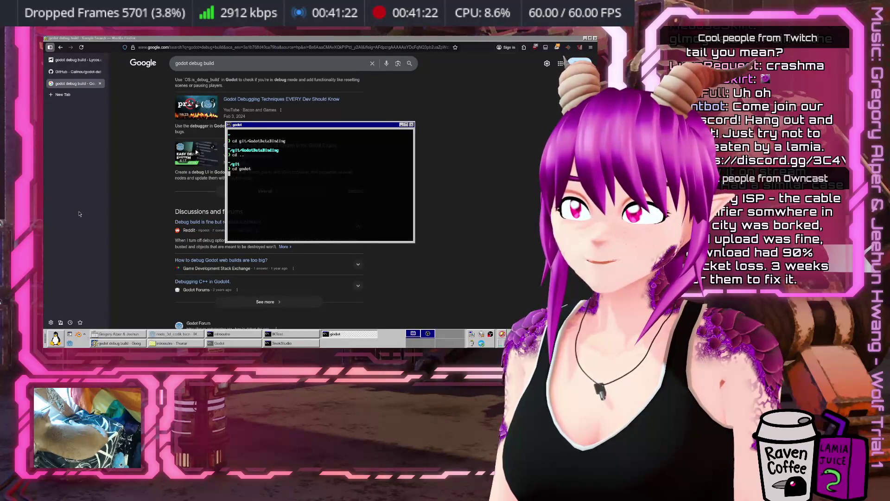
text(ls)
key(Return)
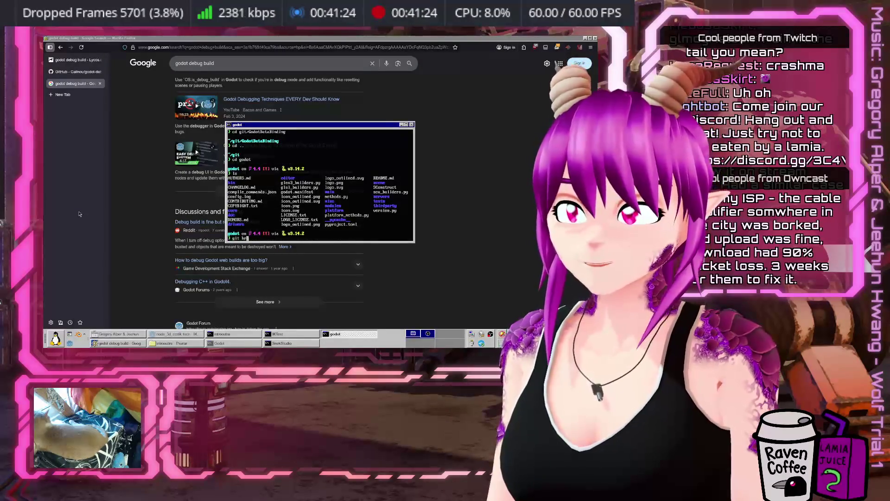
text(branch)
key(Return)
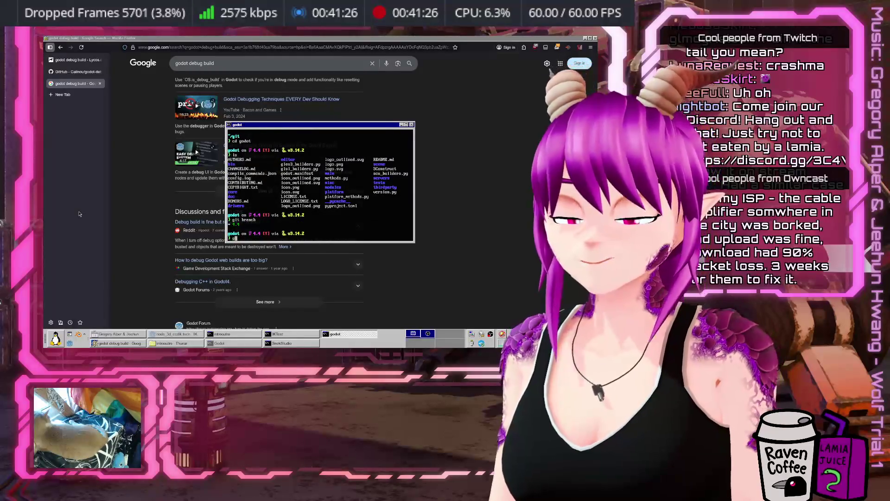
text(git status)
key(Return)
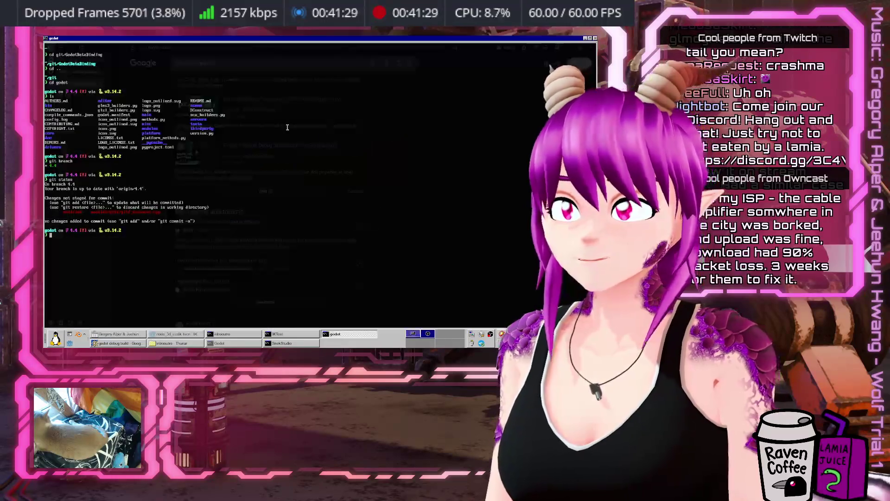
Step: Maximize the terminal, review the git diff, and start a git checkout of modules/gltf/gltf_document.cpp
double_click(285, 125)
text(git dif)
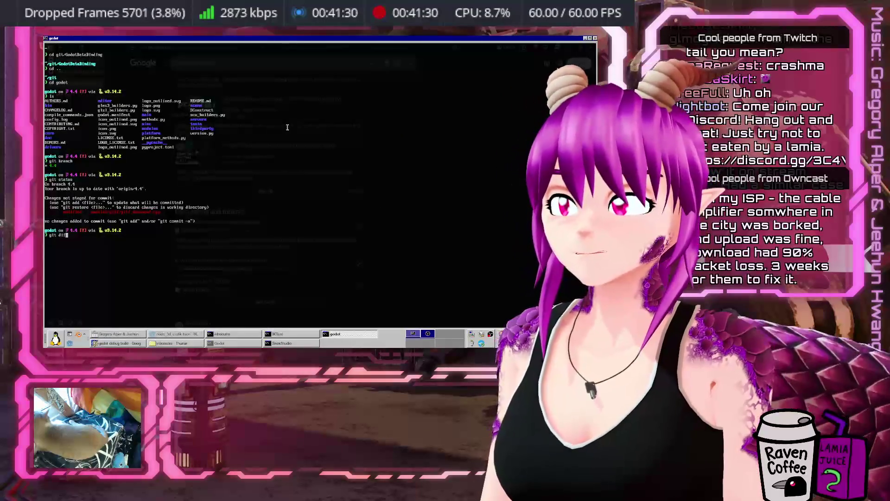
text(f)
key(Return)
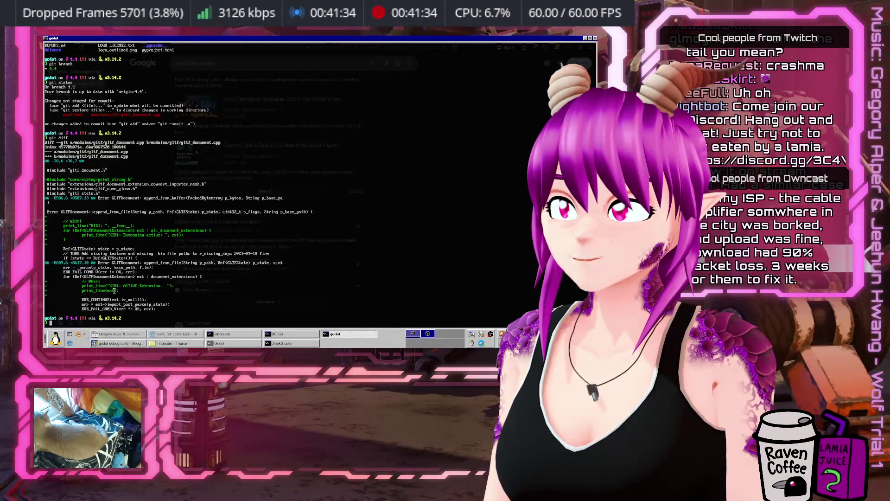
drag(129, 116, 160, 115)
middle_click(242, 153)
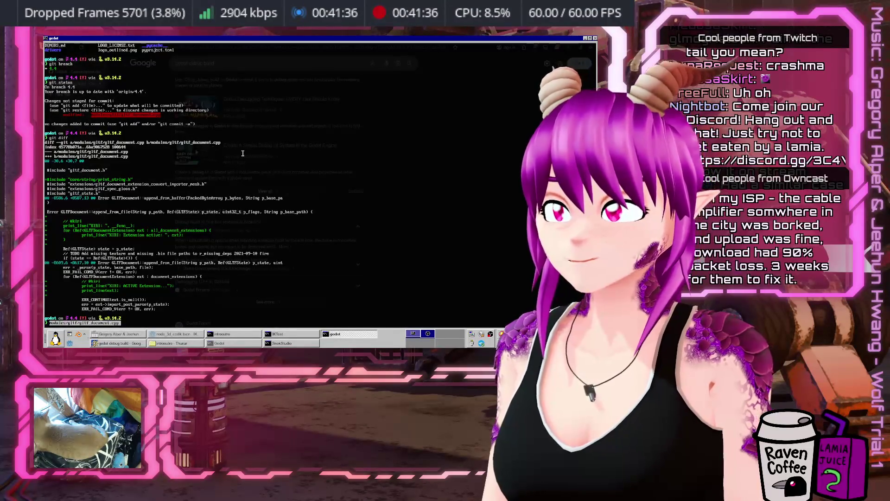
text(git checkout)
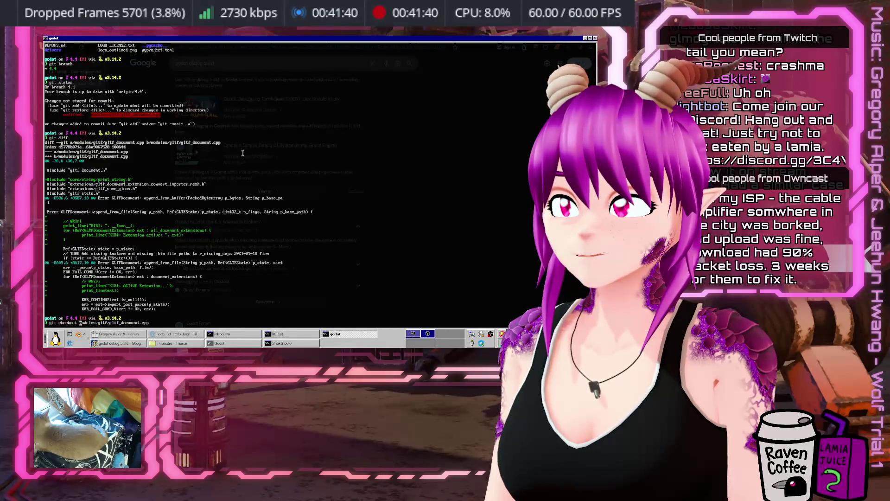
Step: Discard the gltf_document.cpp edits and list the repository's remotes with git remote -v
key(Return)
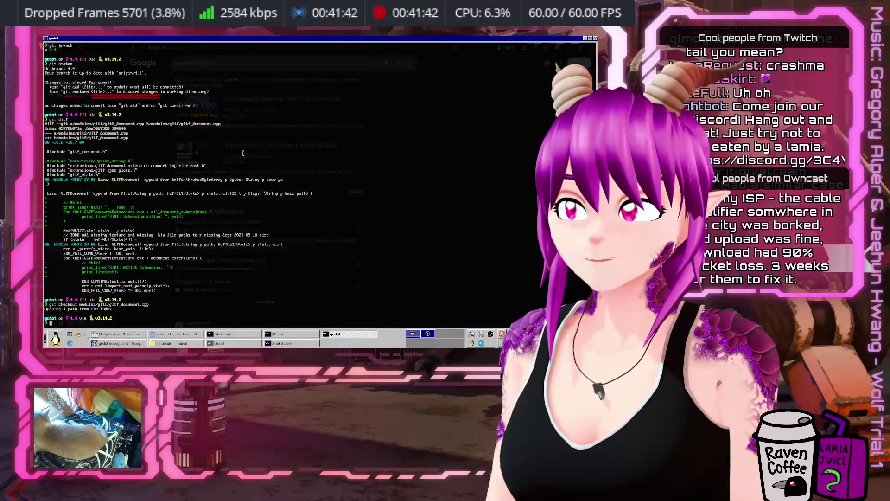
text(git st)
key(BackSpace)
key(BackSpace)
text(p)
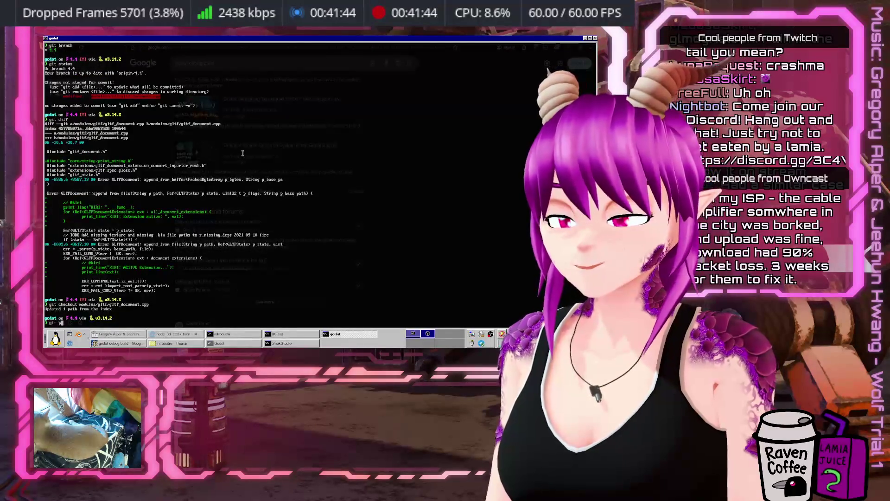
key(Return)
text(remote -v)
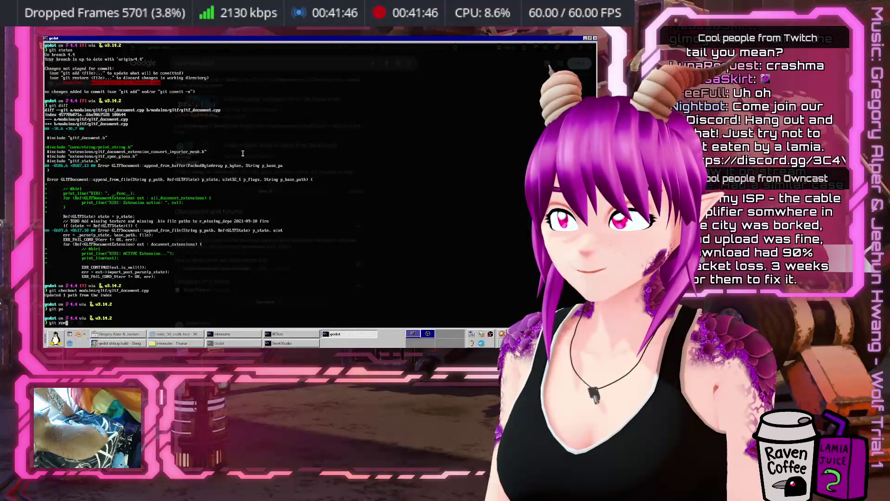
key(Return)
Step: Enlarge the terminal font and fetch the 4.6 branch from origin
text(ll origin)
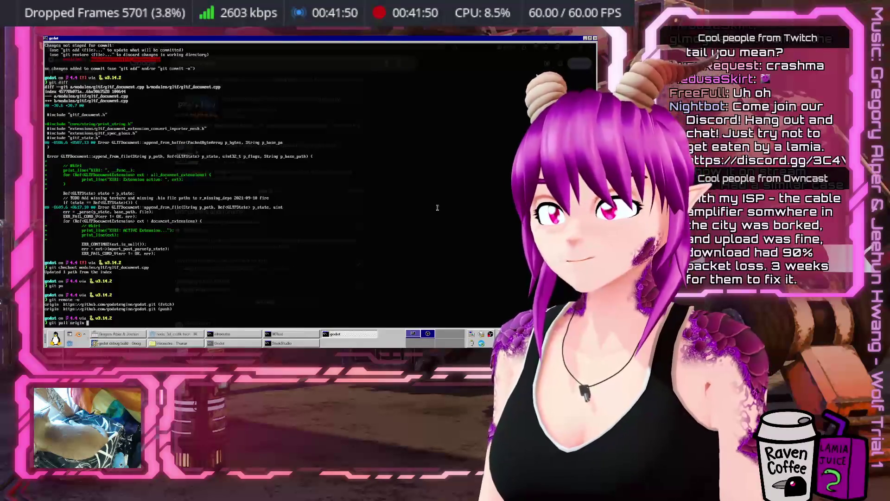
key(ctrl+plus)
key(ctrl+plus)
key(ctrl+plus)
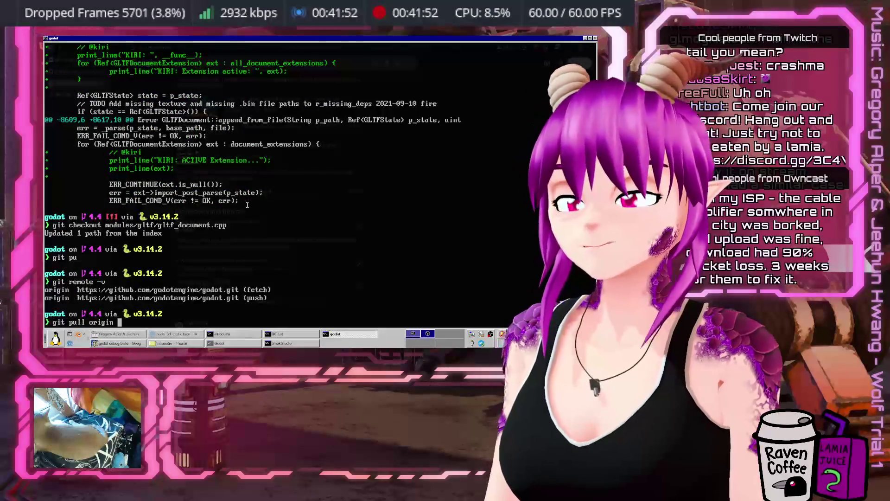
key(BackSpace)
key(BackSpace)
key(BackSpace)
text(fetch origin)
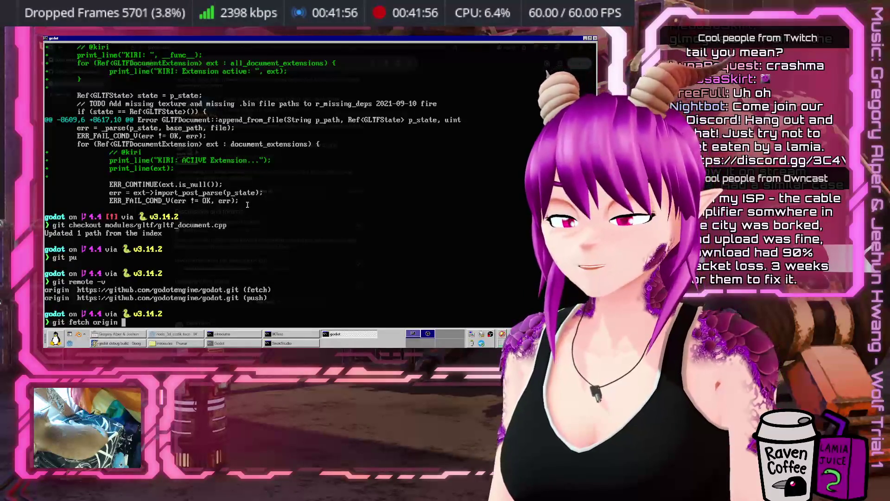
key(Return)
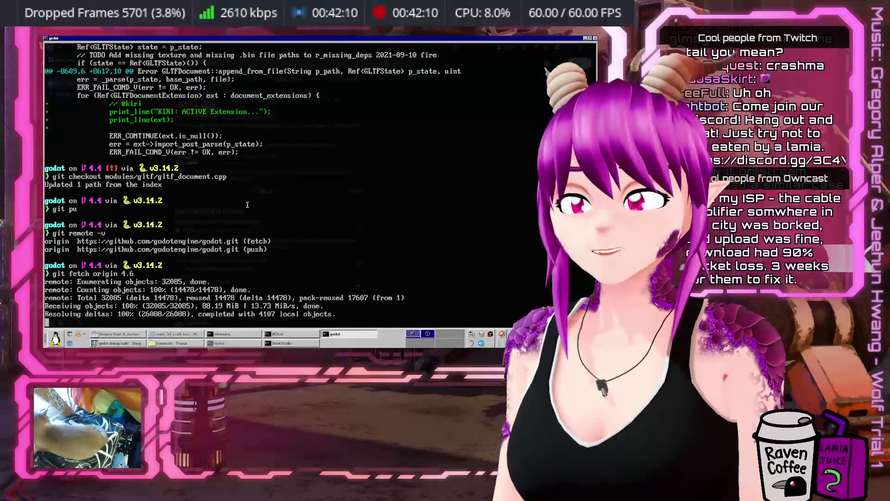
click(123, 346)
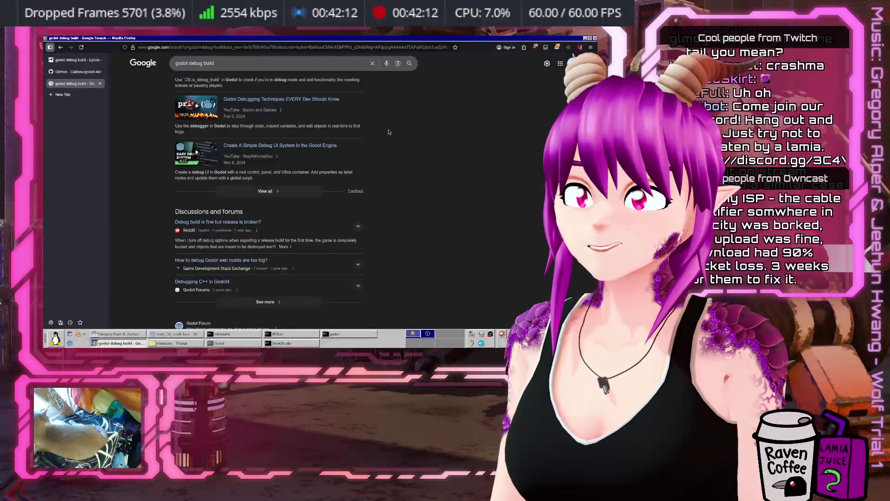
Step: Google 'godot build scons debug' in a new tab and glance at the buildsystem docs result
key(ctrl+t)
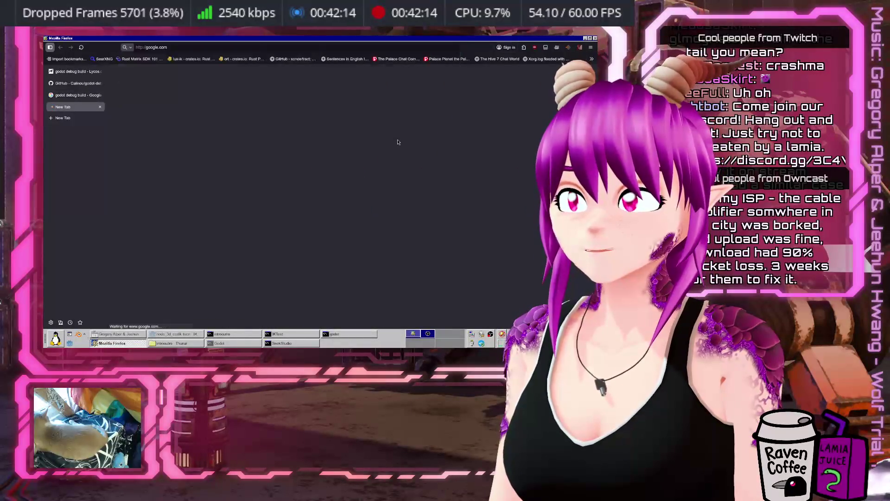
text(godot build sons)
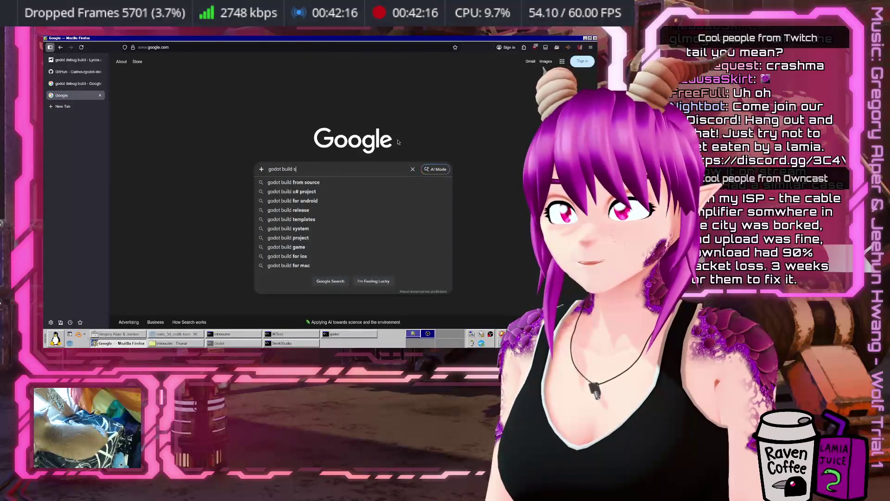
key(BackSpace)
key(BackSpace)
key(BackSpace)
text(cons debug)
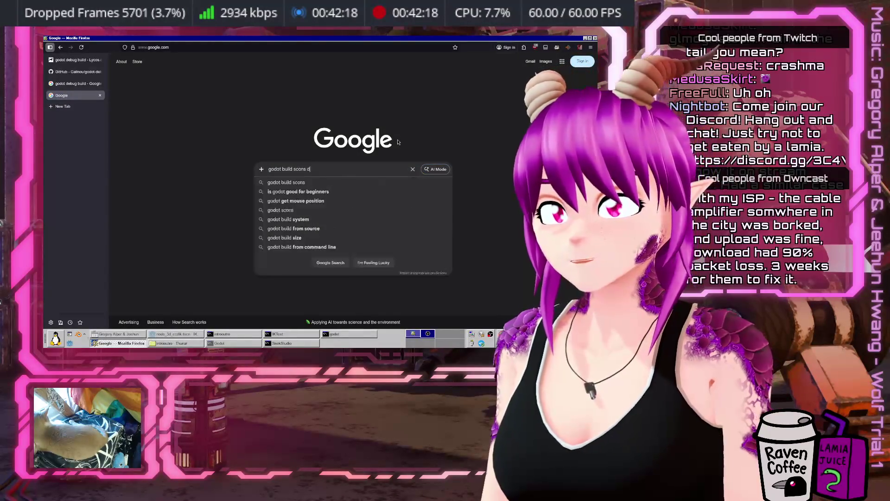
key(Return)
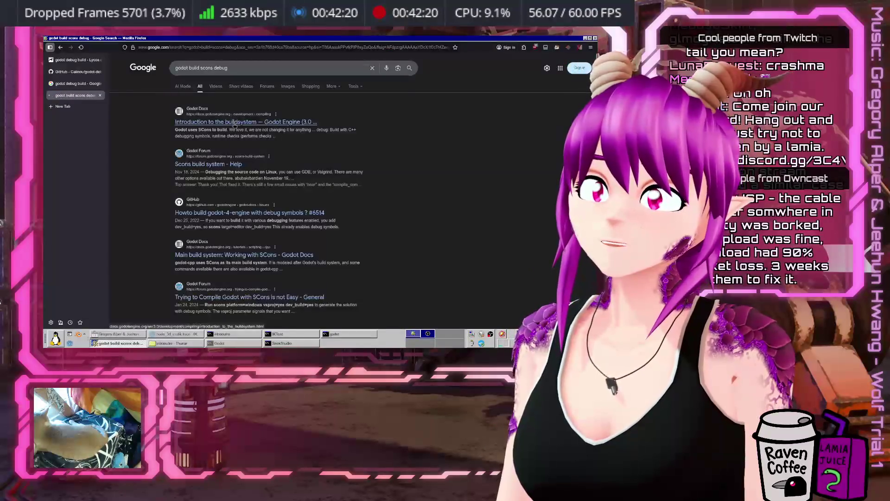
click(240, 155)
key(alt+Left)
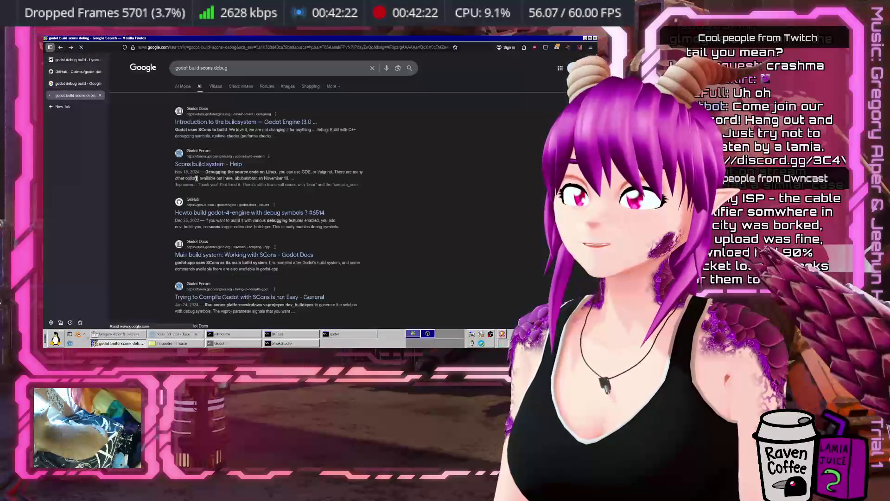
Step: Open GitHub issue #6514 on debug-symbol builds and select its scons command line
click(205, 212)
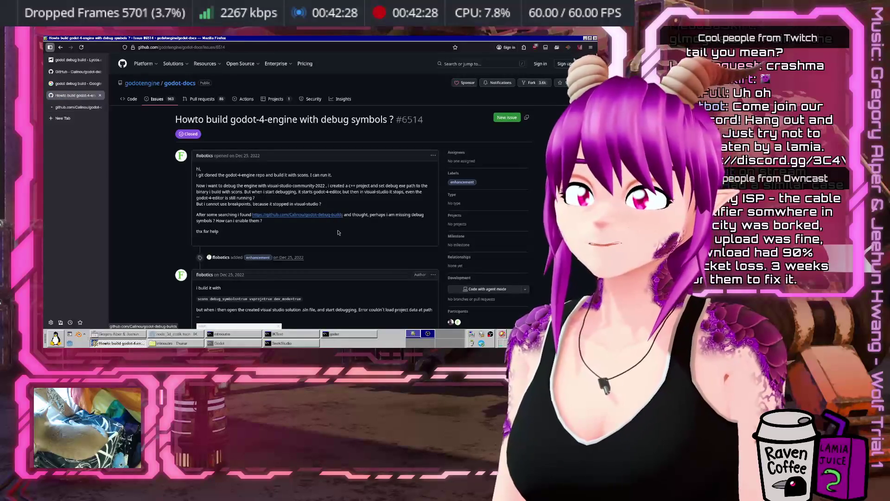
scroll(250, 223, down, 3)
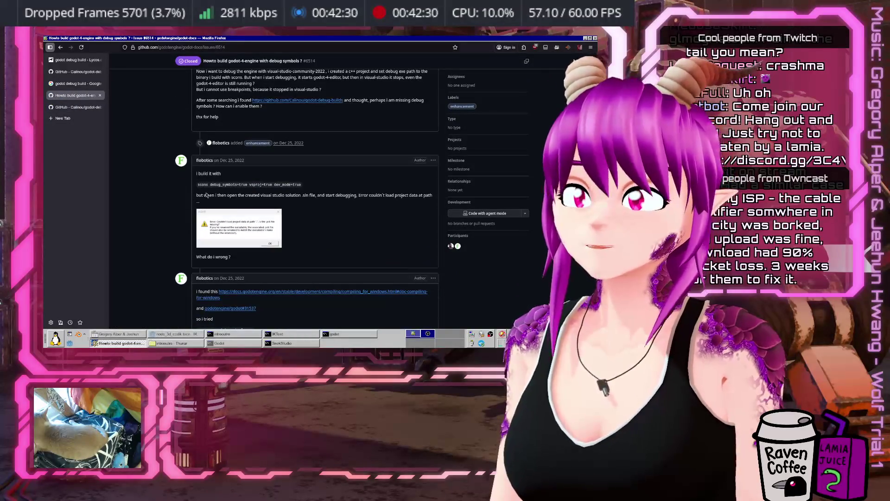
drag(199, 185, 338, 186)
click(249, 201)
triple_click(310, 186)
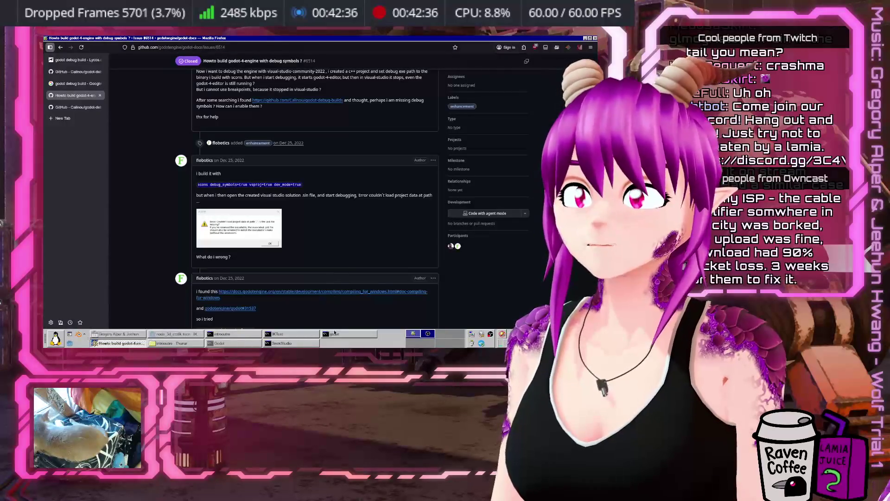
click(342, 337)
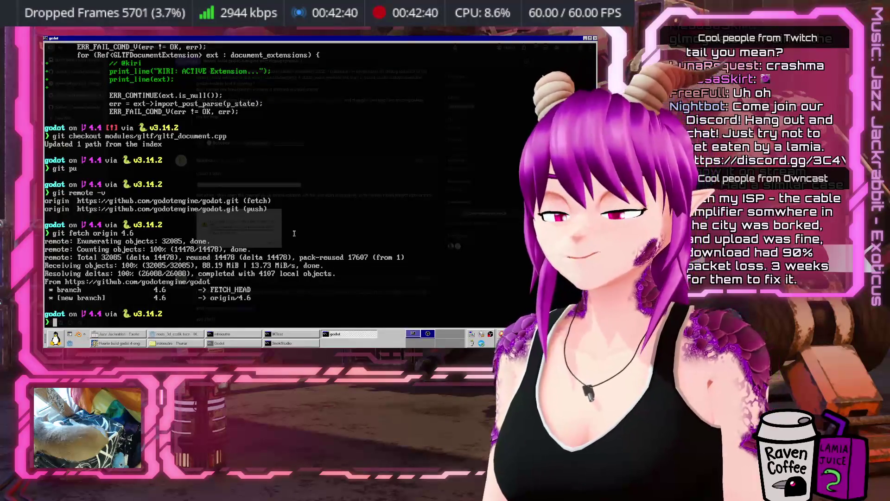
Step: Reinstall the scons and bear packages with sudo pacman -S, confirming the install
text(sud)
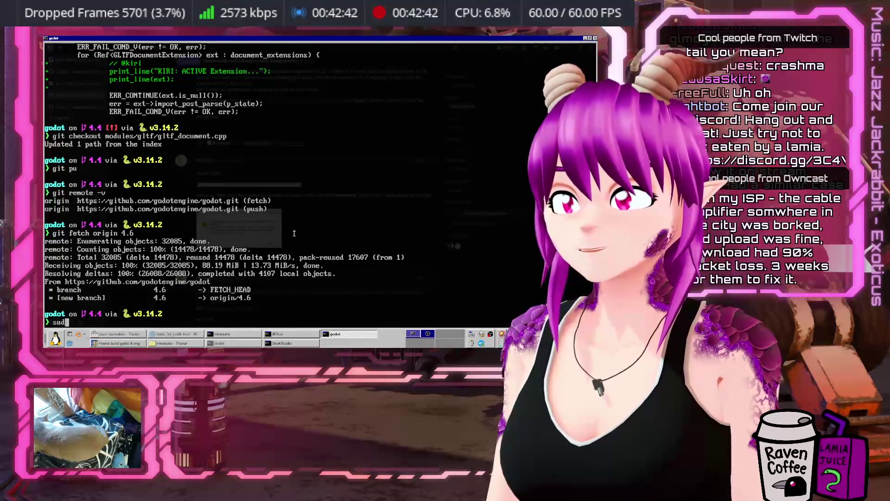
text(o pacman -)
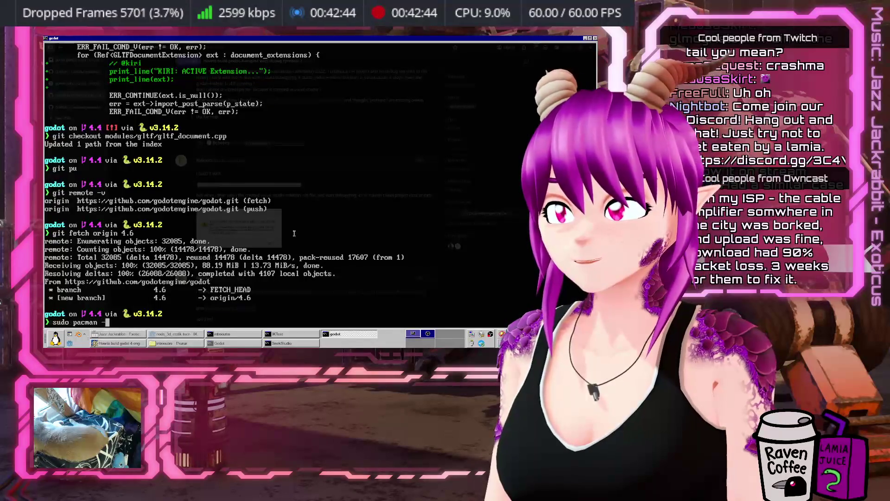
text(S scoins bear)
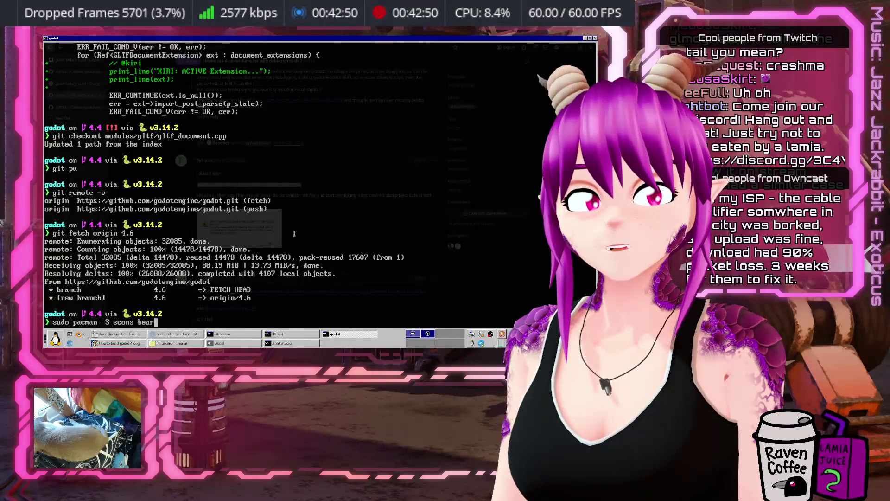
key(Return)
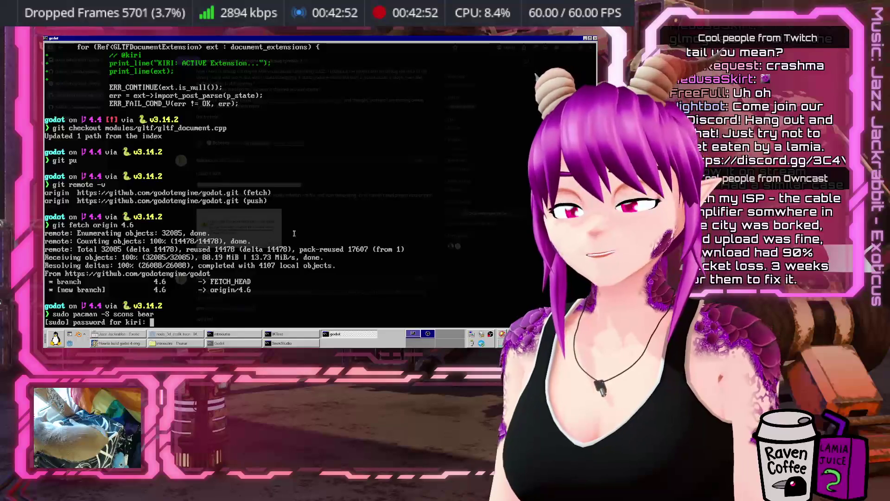
key(Return)
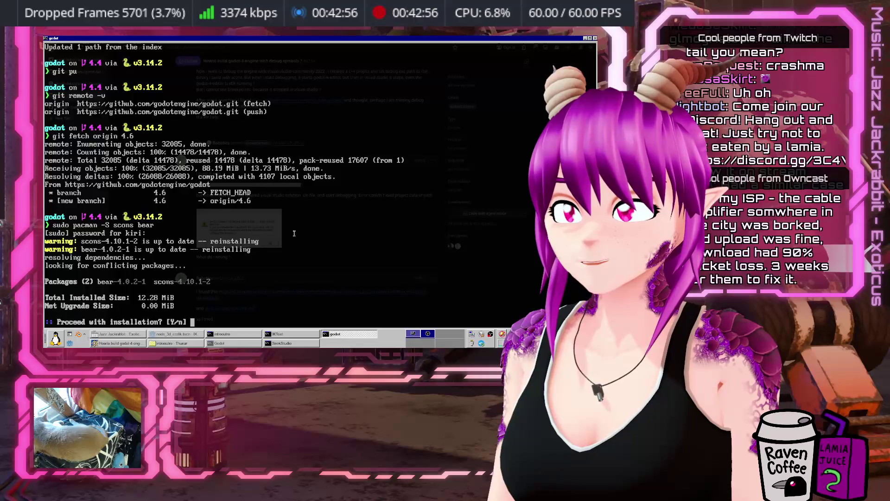
key(Return)
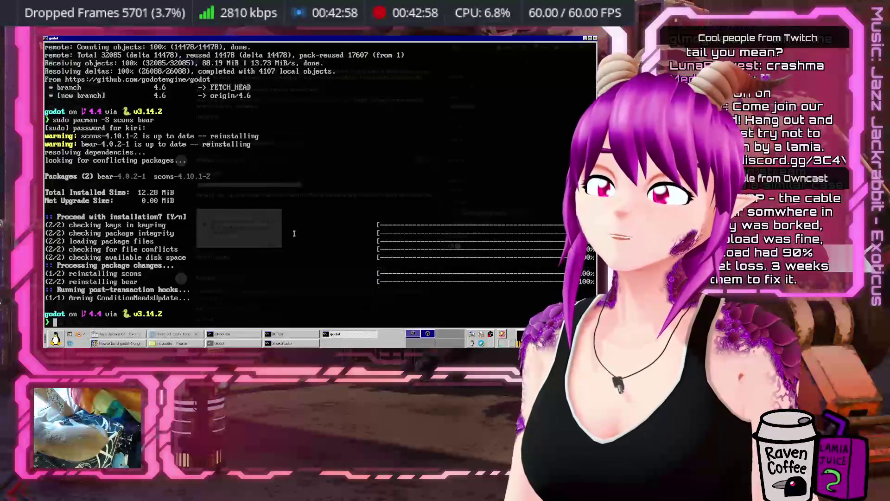
Step: Display bear's usage and options with bear --help
text(bear)
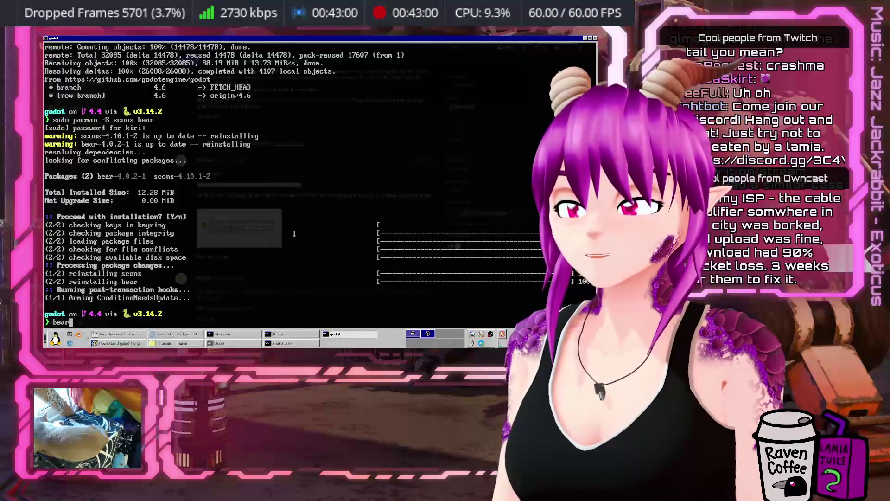
text( --help)
key(Return)
text(bear --help)
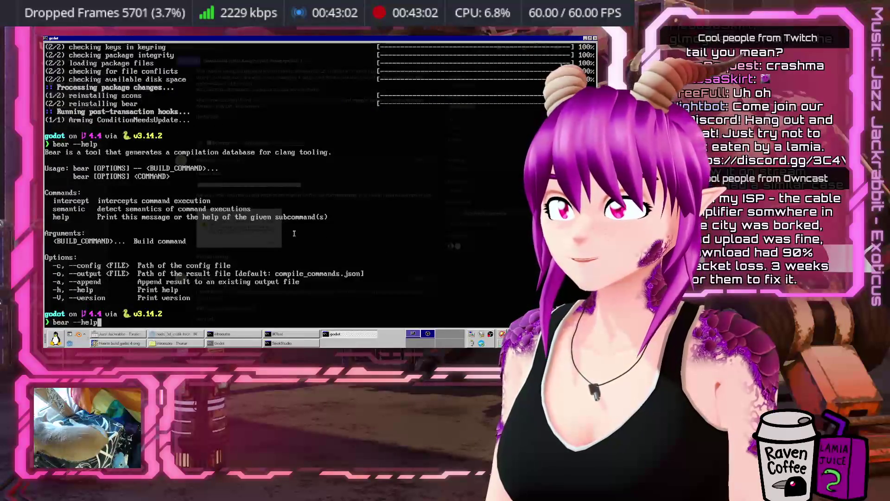
key(BackSpace)
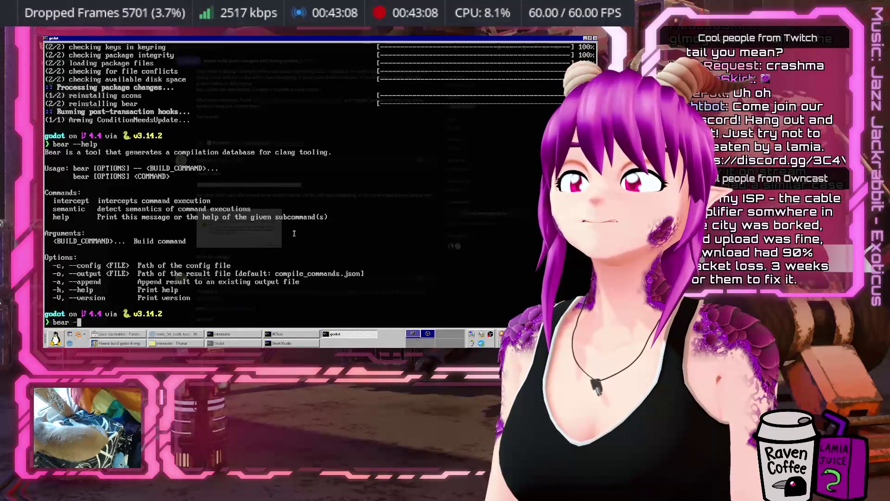
Step: List the source folder and rename compile_commands.json to compile_commands.json.old
key(ctrl+c)
text(ls)
key(Return)
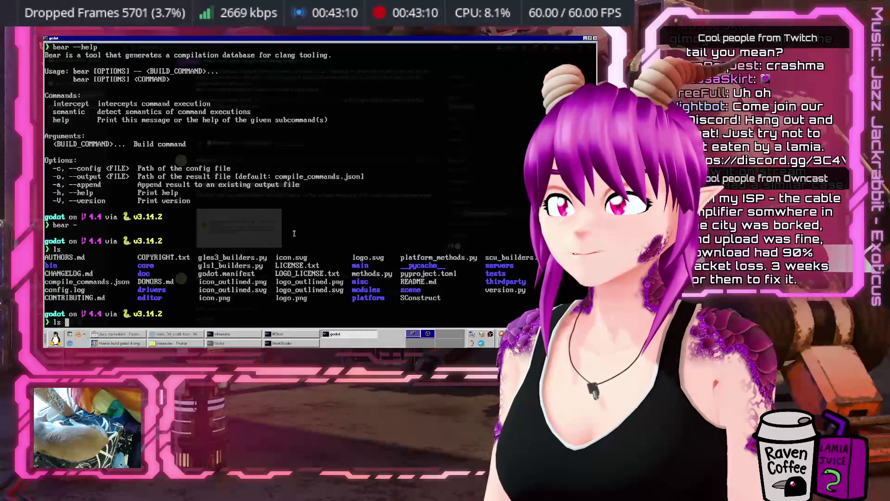
key(Tab)
key(Return)
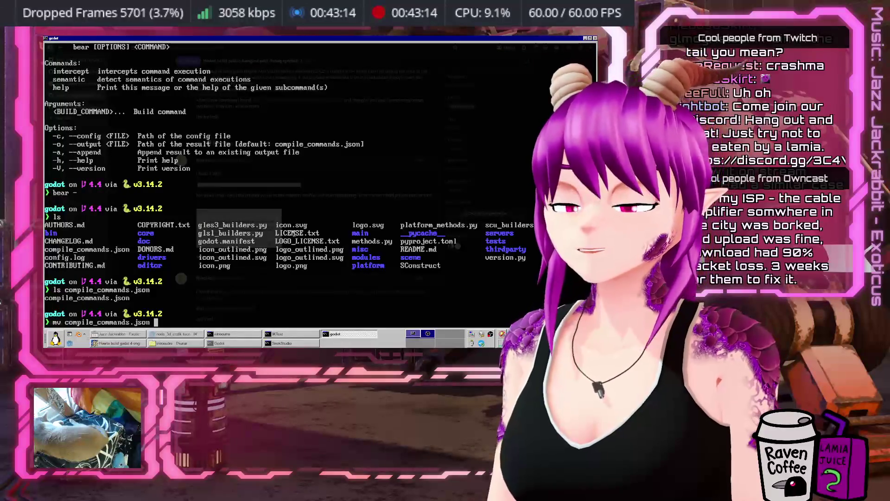
key(BackSpace)
key(BackSpace)
text(.json.old/)
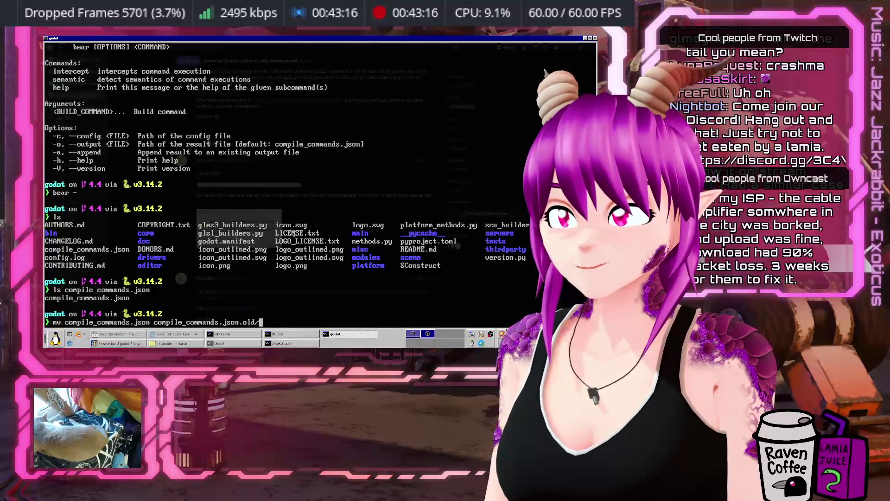
key(BackSpace)
key(Return)
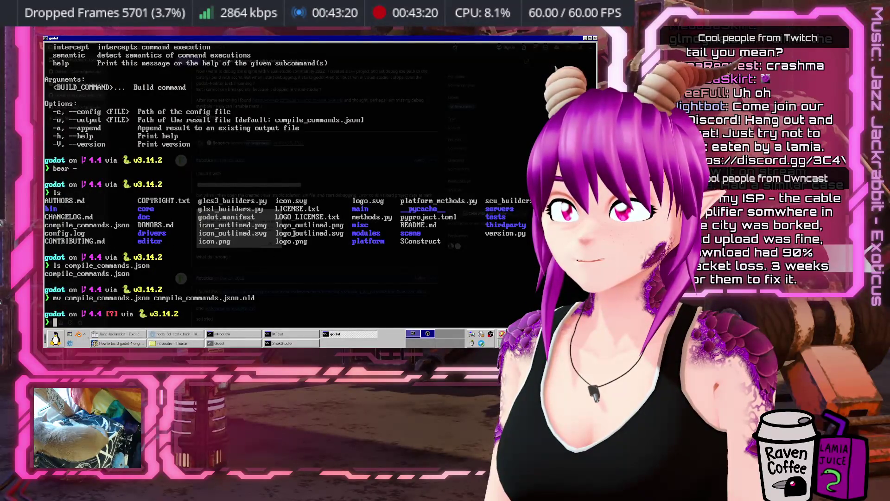
Step: Remove all untracked build artefacts with git clean -dfx and list what remains
text(gi)
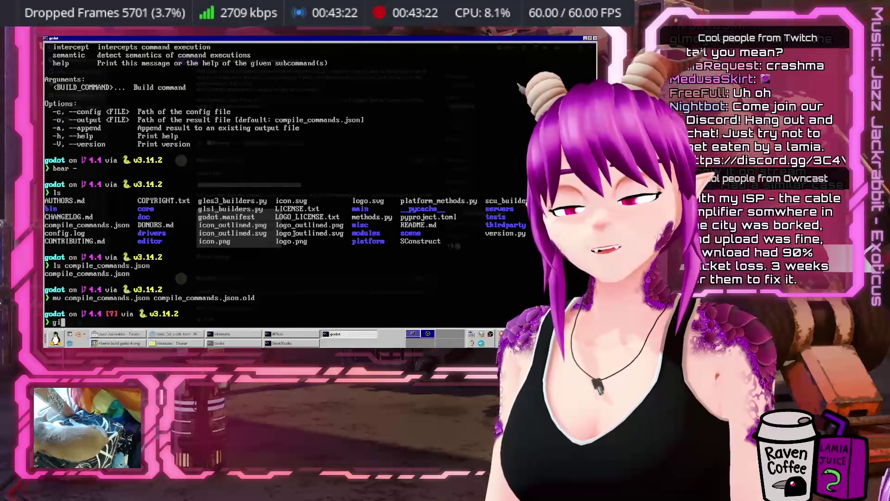
text(lean -dfx)
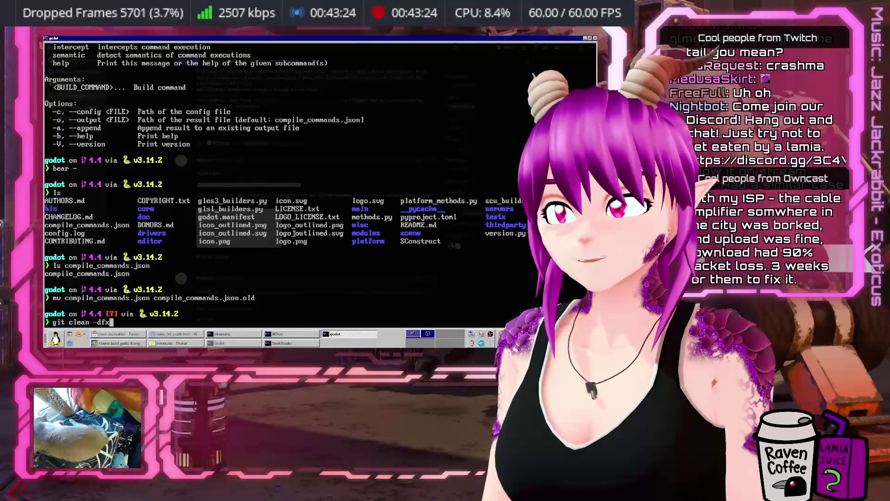
key(Return)
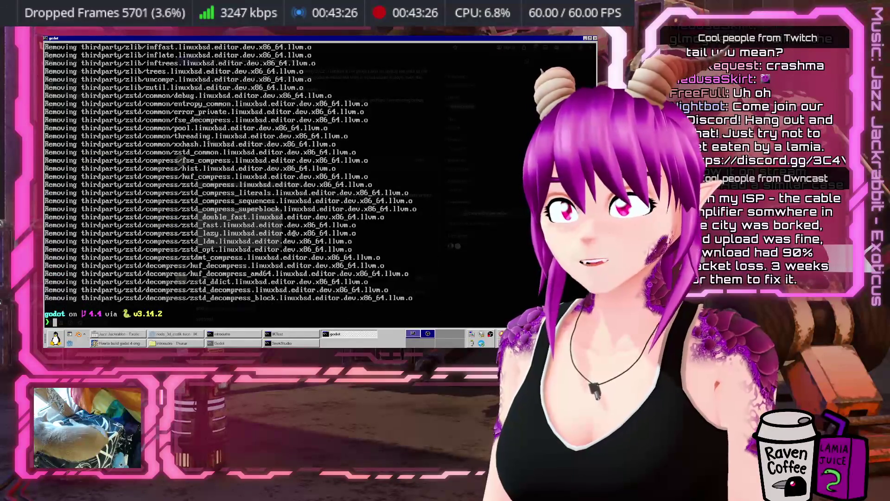
text(ls)
key(Return)
text(ls)
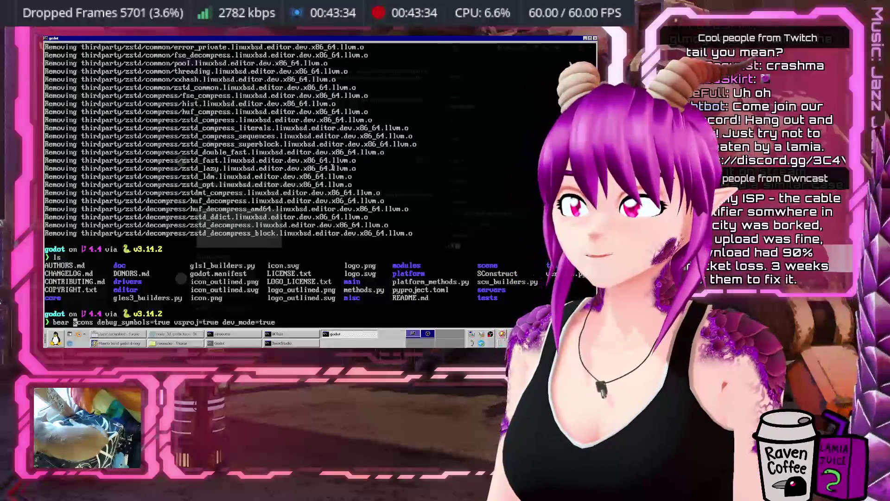
Step: Drop vsproj=true, add -j8, and rerun the build as bear -- scons debug_symbols=true dev_mode=true
key(ctrl+Right)
key(ctrl+Right)
key(ctrl+Right)
key(Delete)
key(Delete)
key(Delete)
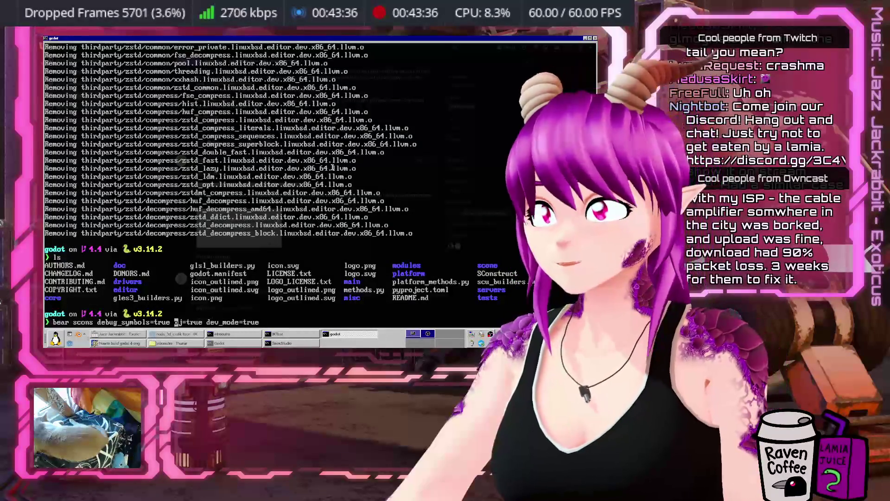
key(Delete)
key(Delete)
key(Delete)
key(End)
text(-j)
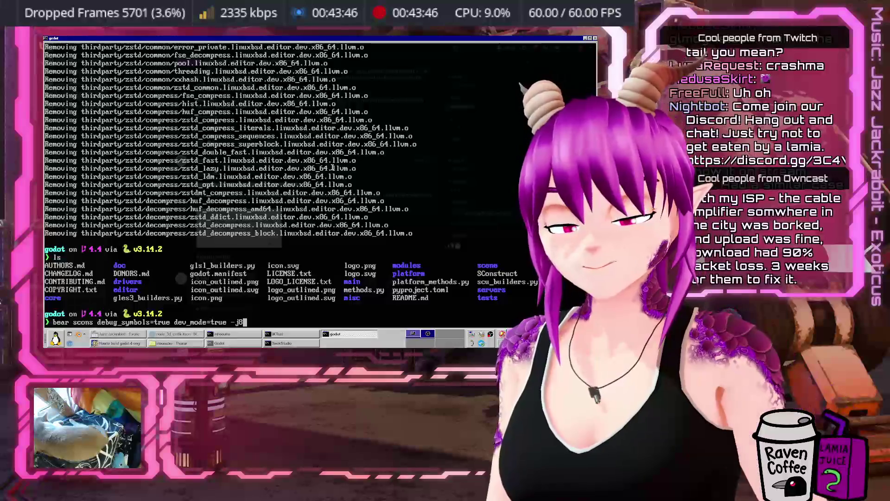
key(Return)
key(Up)
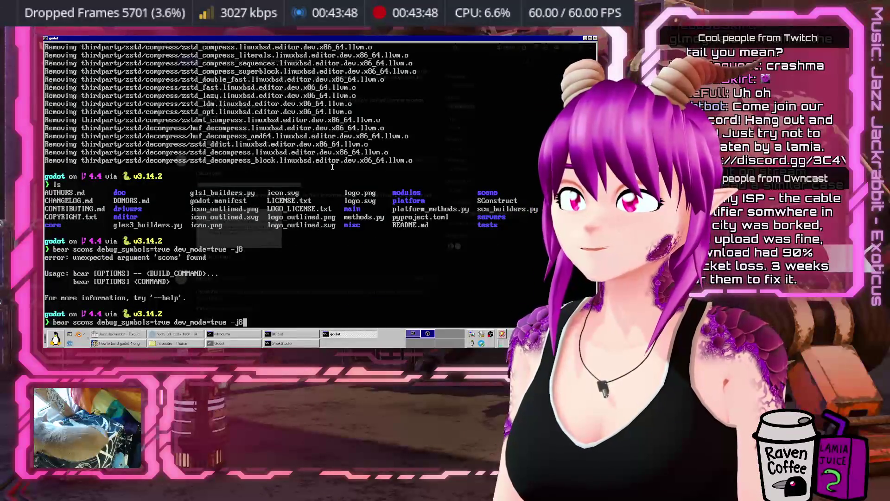
text(--)
key(Return)
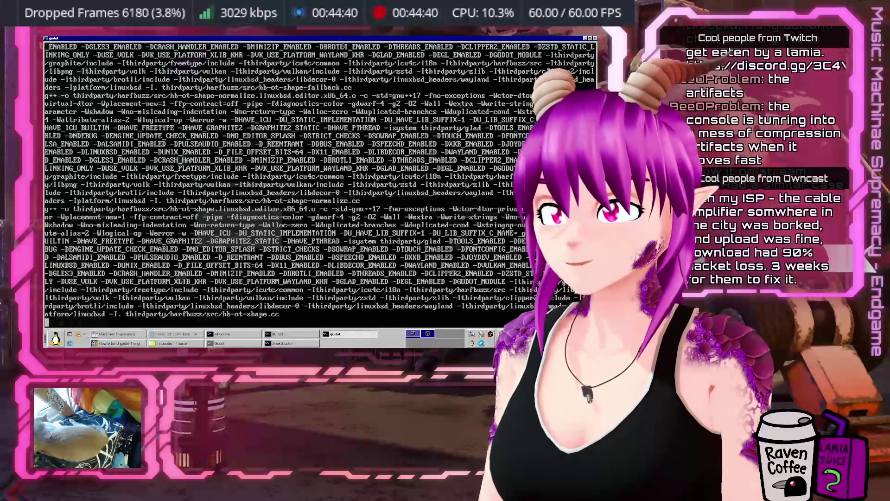
Step: Load live.expiredpopsicle.com in a new Firefox tab
click(118, 343)
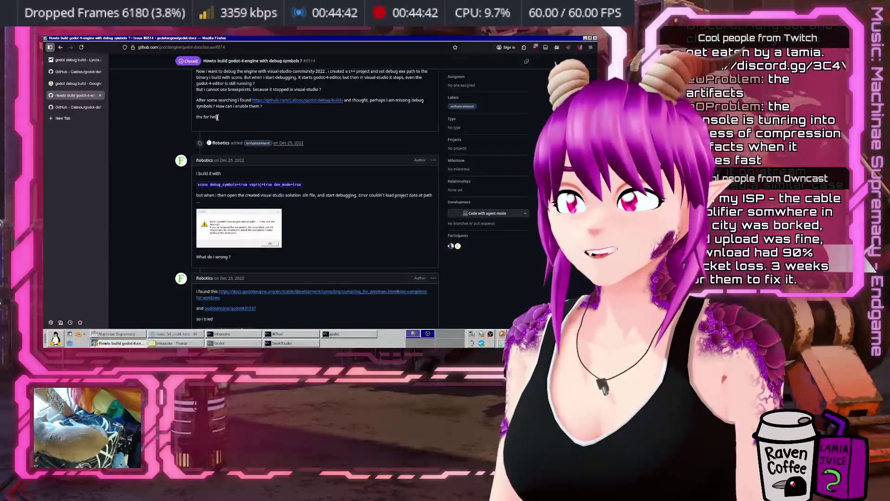
key(ctrl+t)
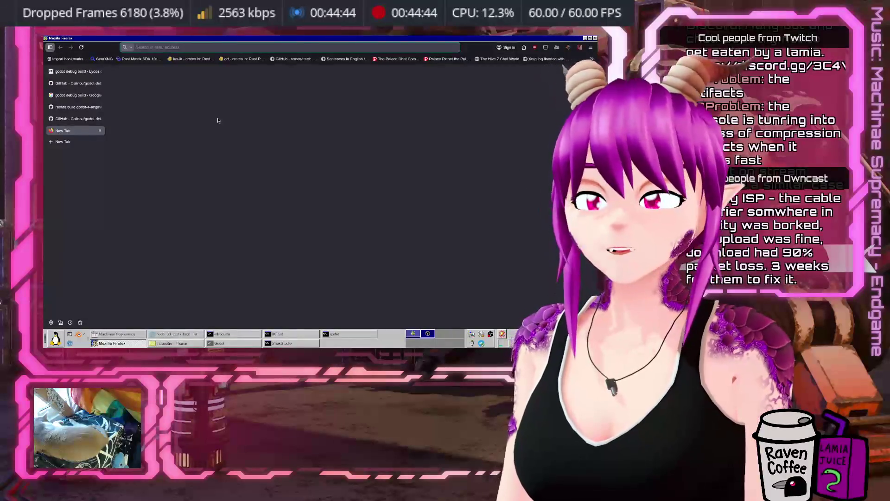
text(live)
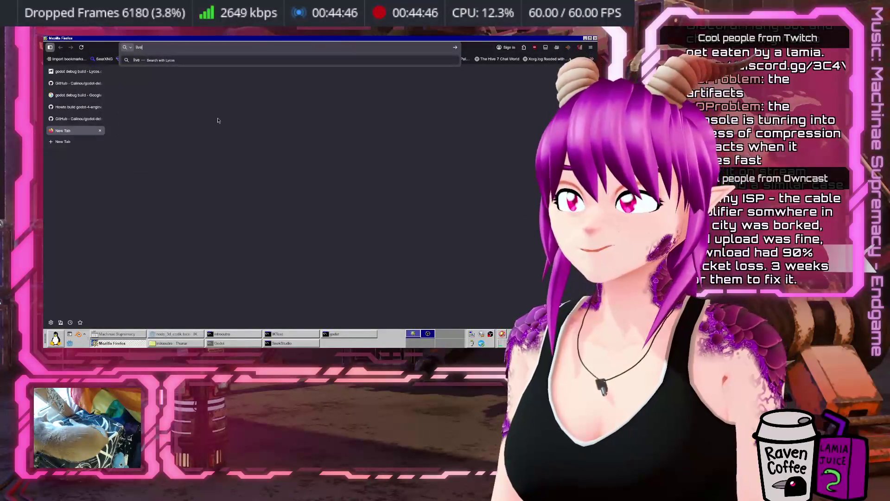
text(xpired)
text(m)
key(Return)
Step: Open the streamer's Twitch channel in another tab, then return to the live stream page
key(ctrl+t)
text(twi)
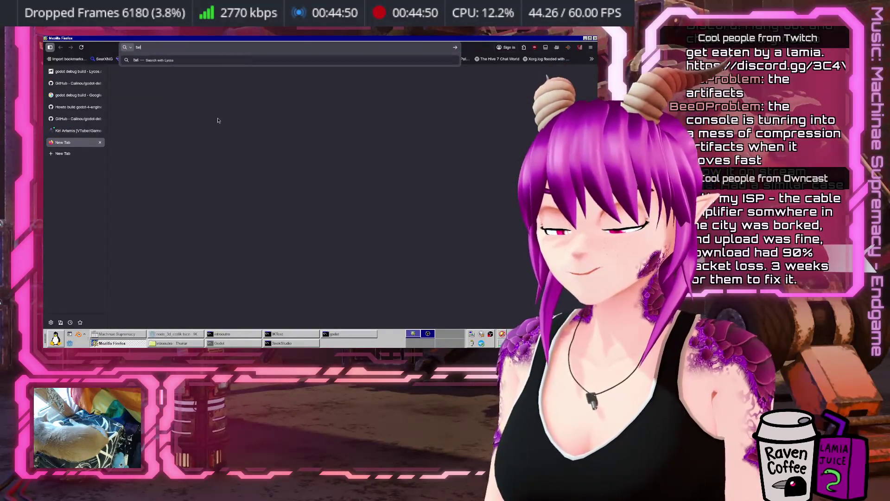
text(.tv/k)
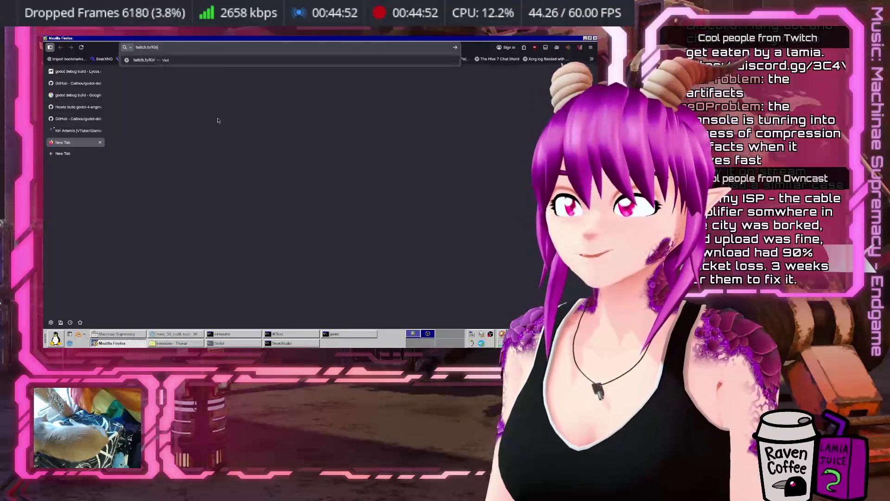
text(temisVT)
key(Return)
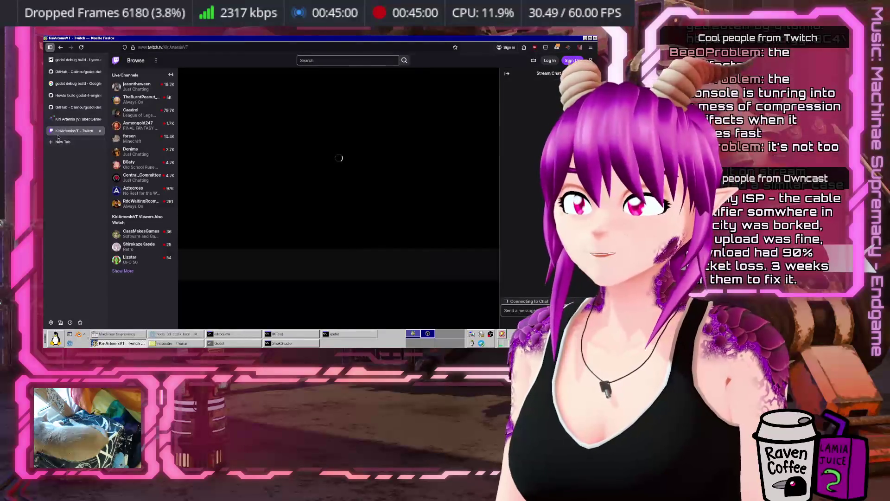
click(63, 120)
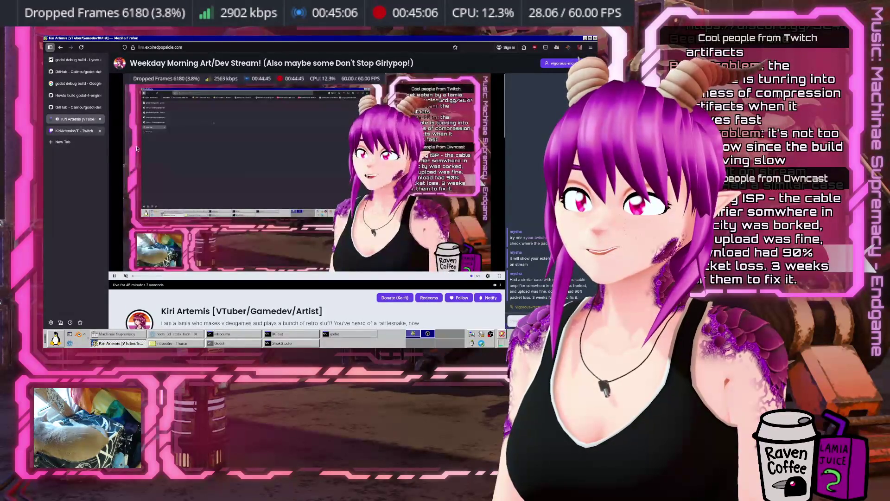
click(328, 334)
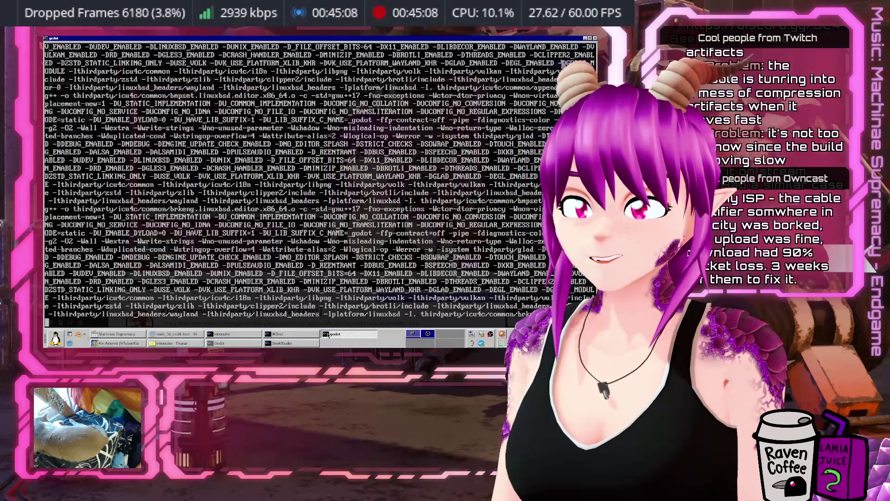
Step: Close Firefox and interrupt the running Godot scons build with Ctrl+C
click(327, 334)
key(alt+F4)
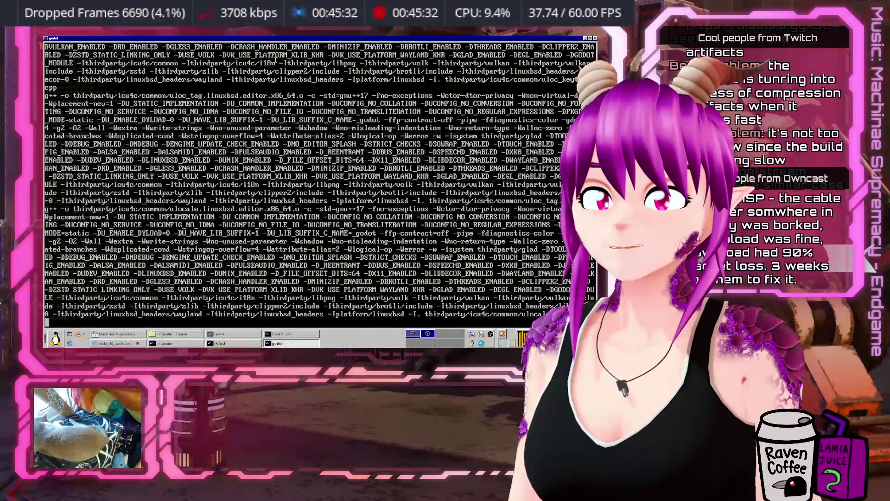
key(ctrl+c)
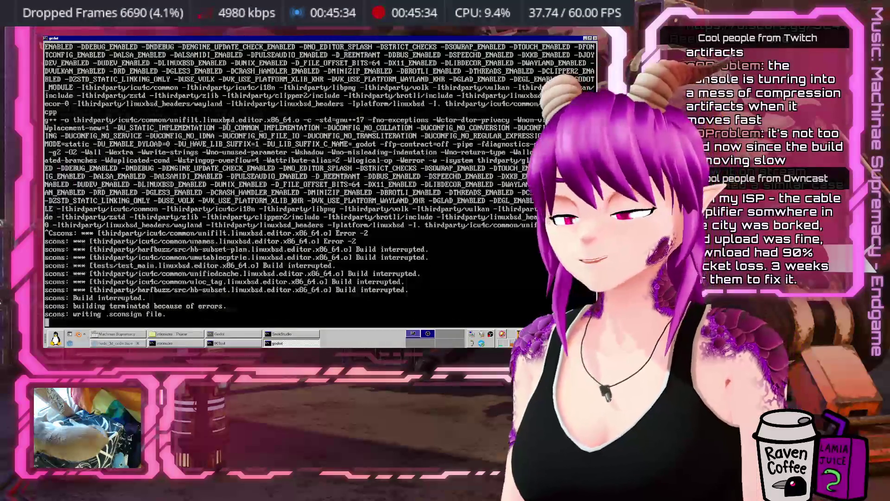
Step: Start the build pinned to cores with taskset -c 0-8, then interrupt it
key(Return)
key(Return)
key(Return)
key(Up)
text(taskset)
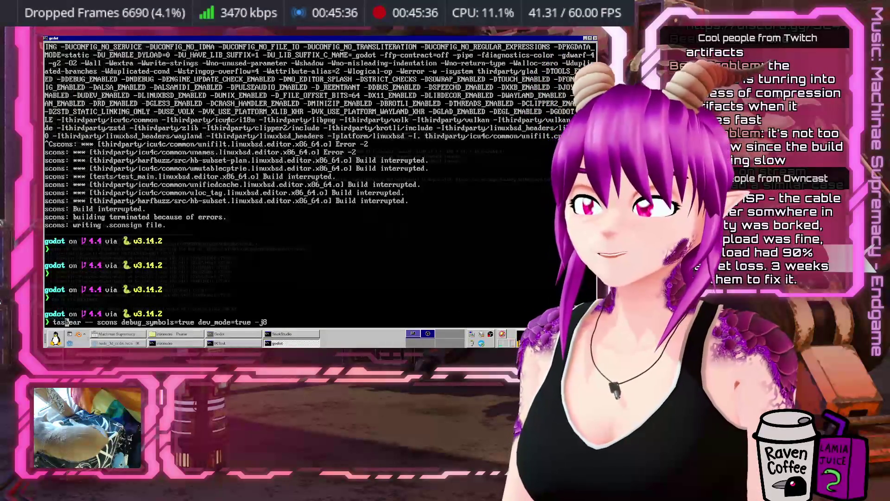
text( -c 0-8)
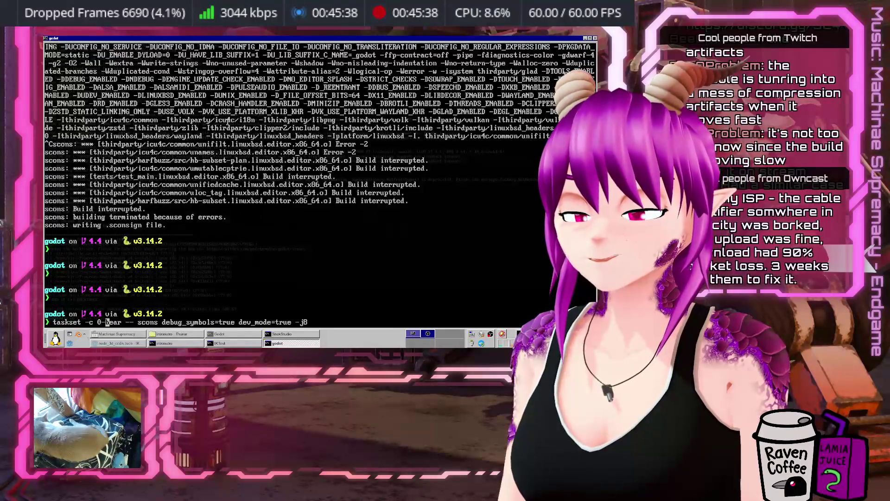
key(Return)
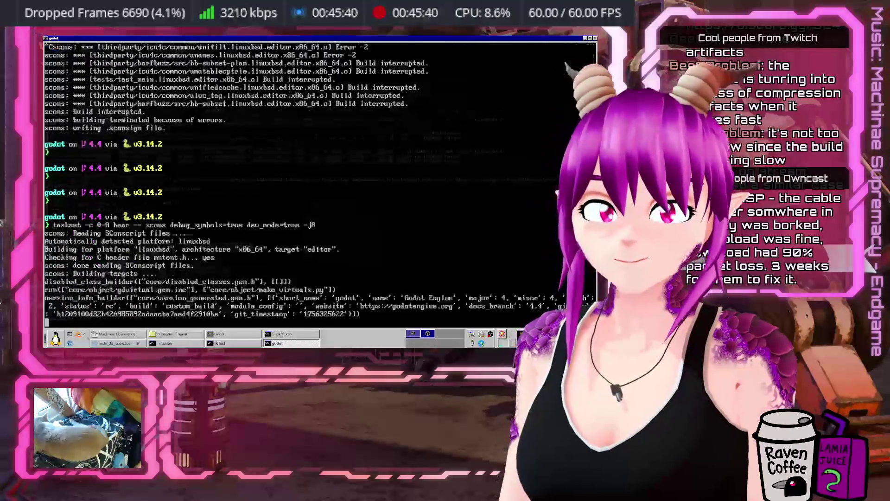
key(ctrl+c)
Step: Clean all scons build targets with scons -c
key(Return)
key(Return)
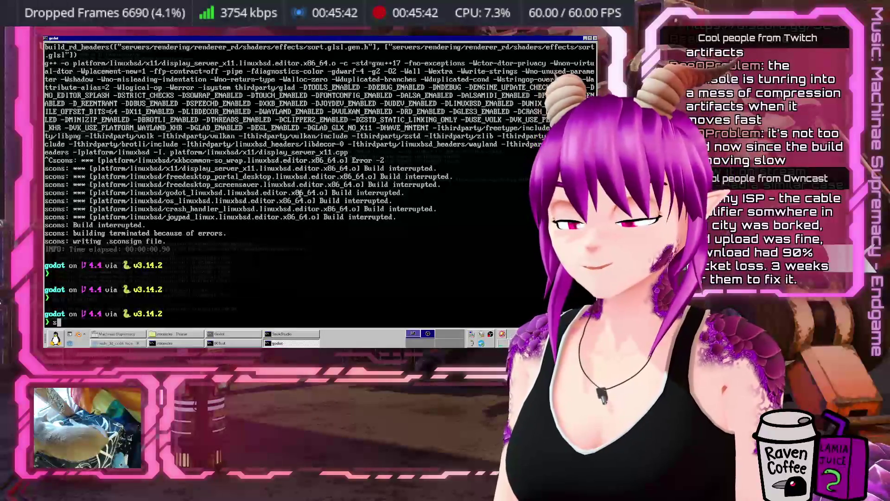
text(scons -c)
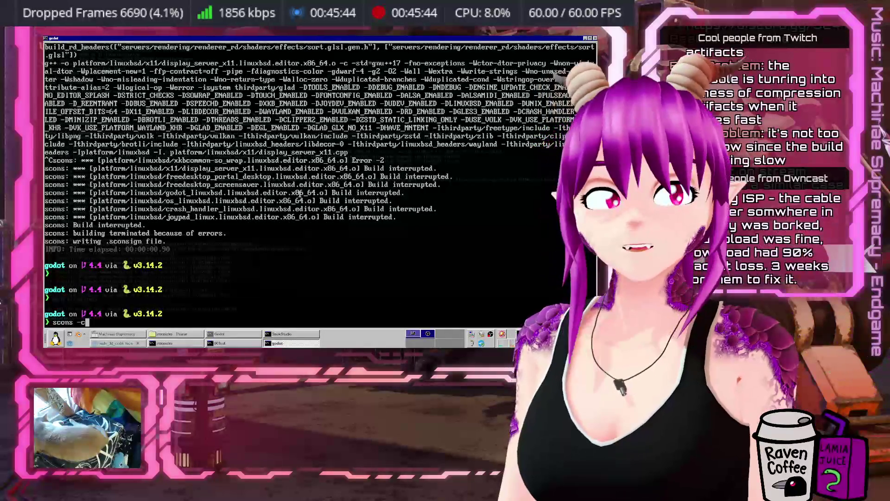
key(Return)
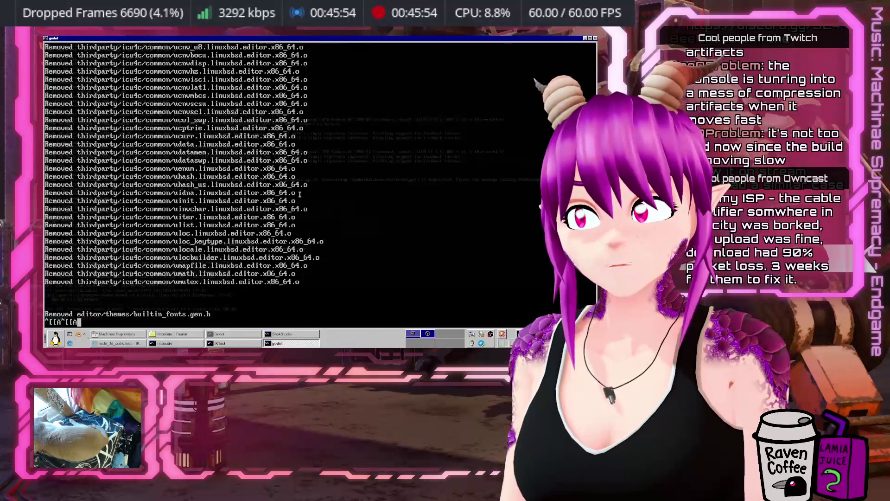
key(Down)
key(Return)
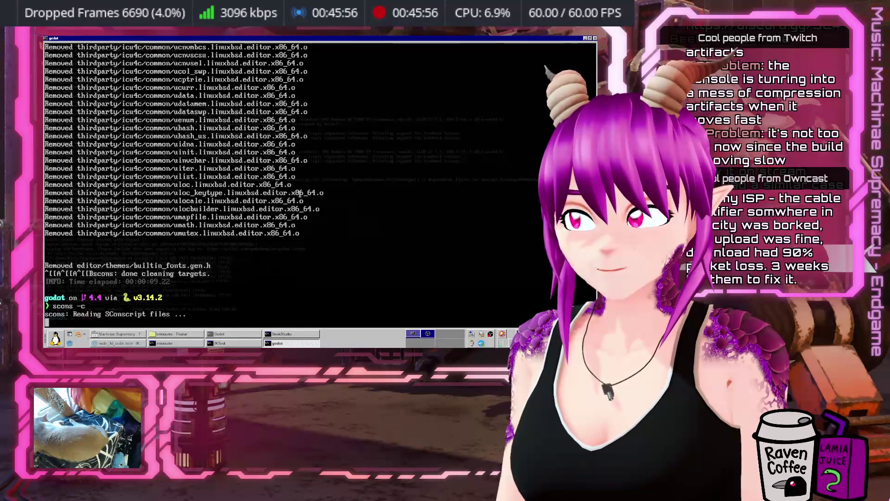
key(ctrl+c)
Step: Rerun scons debug_symbols=true dev_mode=true -j8 from the cleaned tree
key(Up)
key(Up)
key(Return)
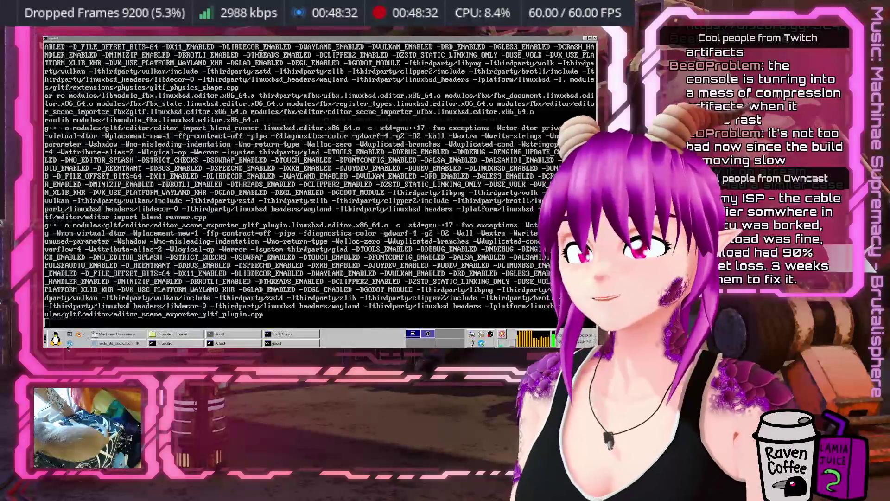
Step: Launch Klondike solitaire and move the 7 of hearts onto the 8 of spades
click(56, 338)
mouse_move(76, 266)
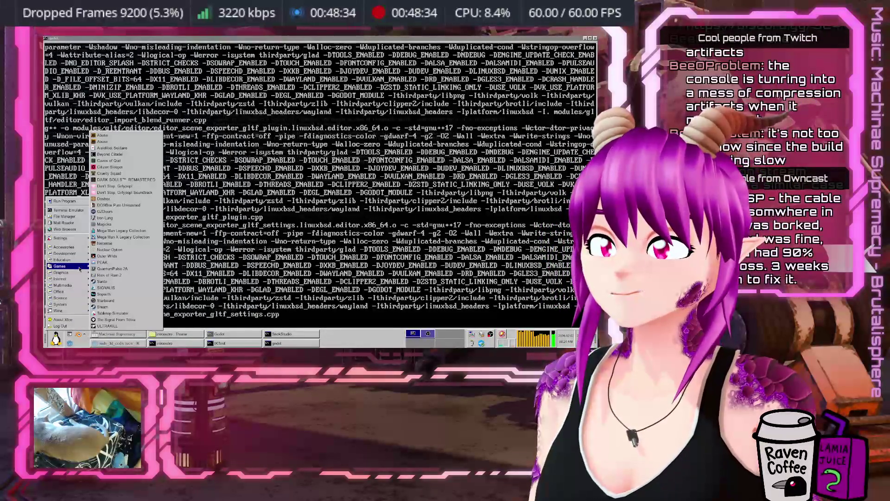
click(129, 149)
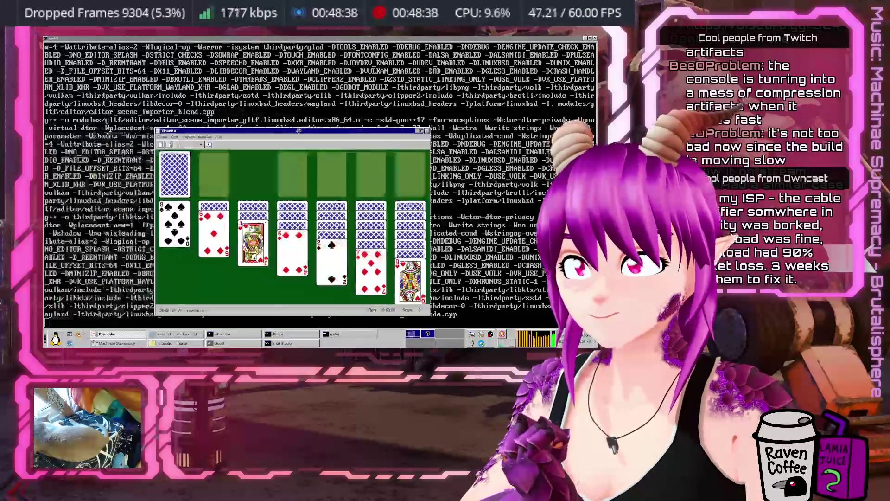
drag(439, 210, 253, 184)
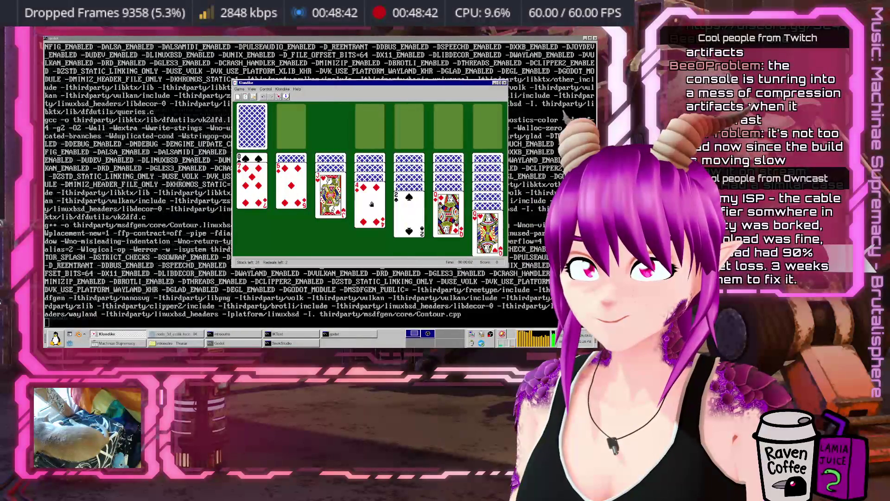
Step: Send the ace of hearts to the foundation, play 4♣ onto 5♥, and deal from the stock
click(251, 126)
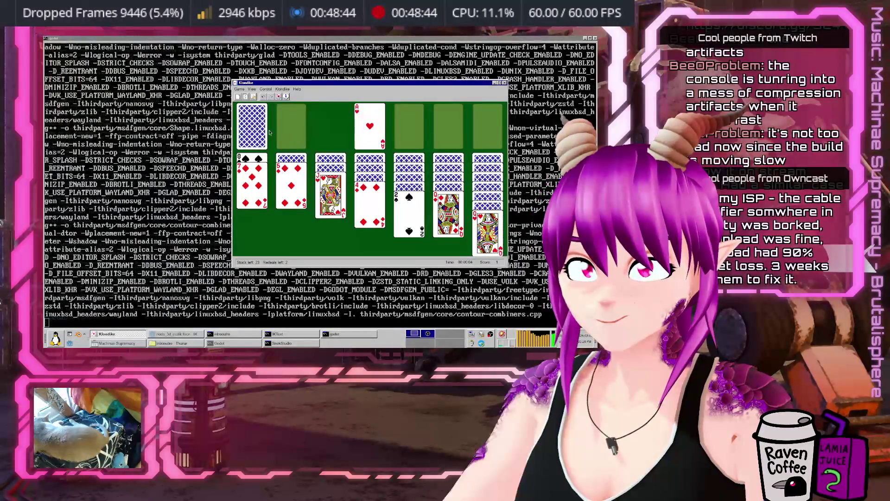
click(252, 125)
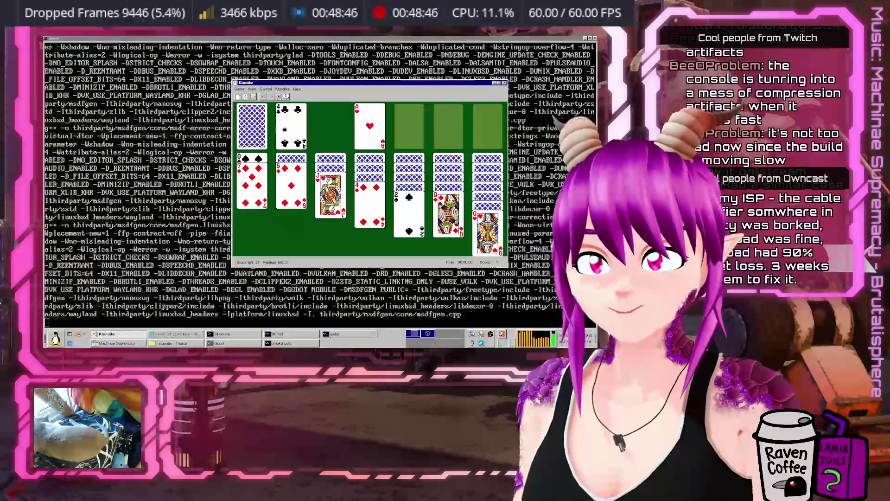
drag(278, 132, 290, 195)
click(253, 130)
click(252, 129)
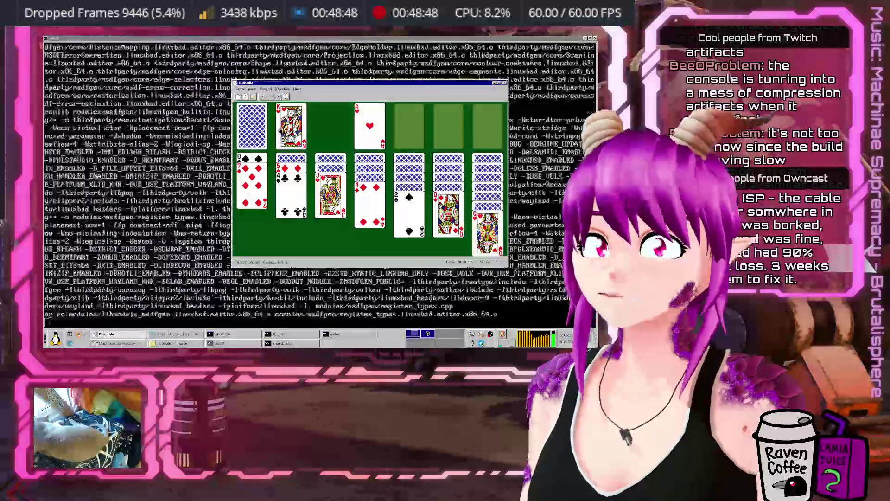
click(251, 125)
click(251, 125)
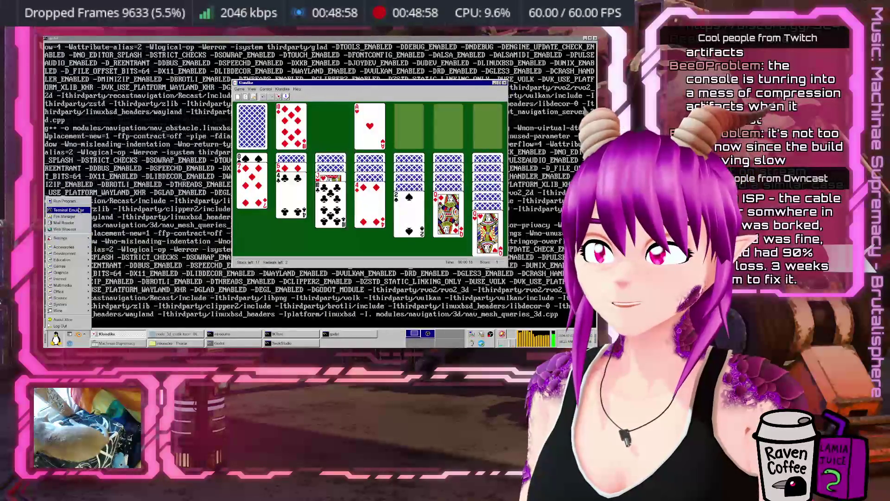
Step: Run df -h twice in the small kiri terminal; the root filesystem shows 99% full
text(df -h)
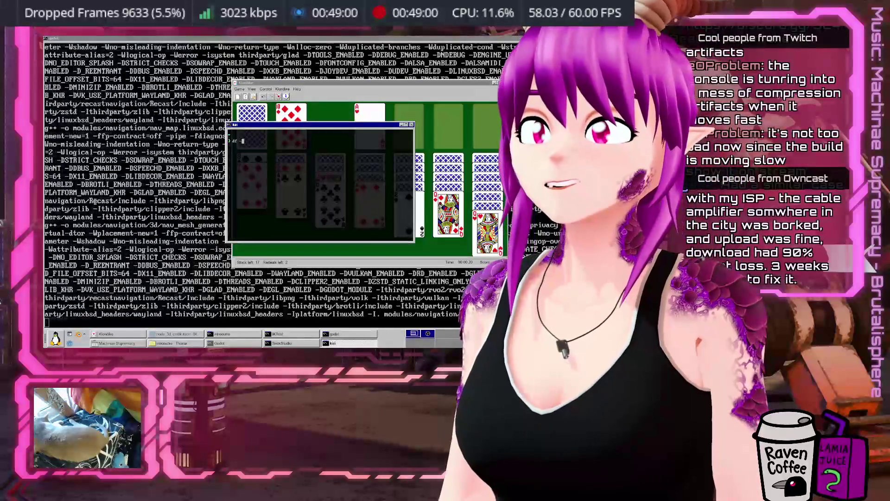
key(Return)
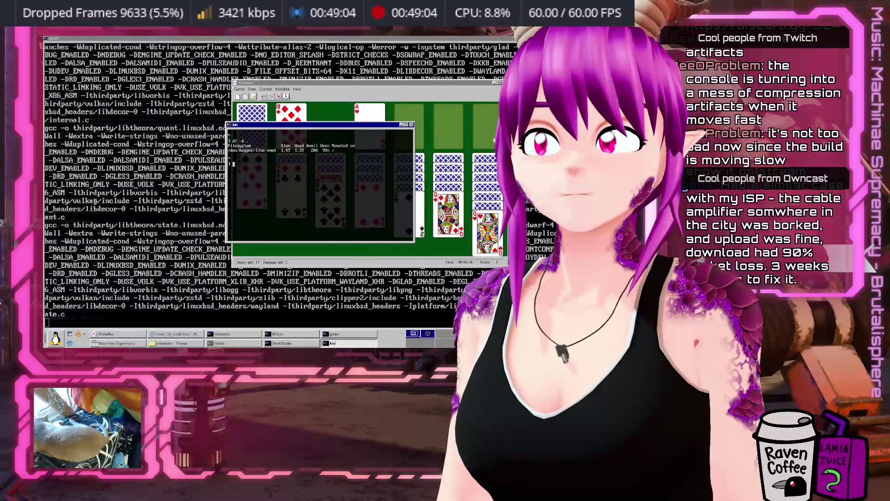
text(df -h .)
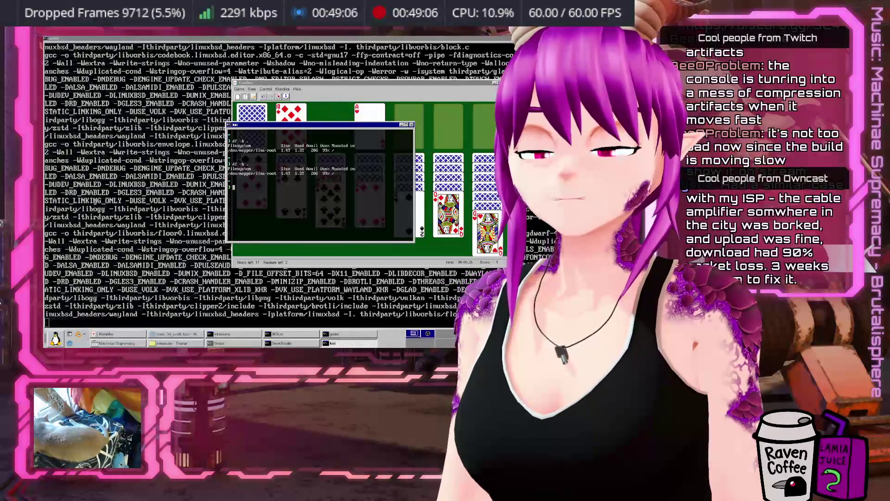
key(Return)
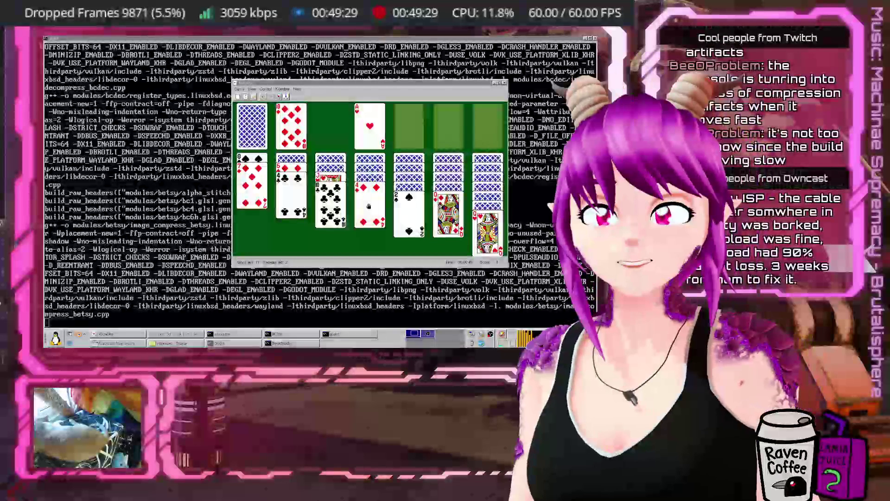
Step: Play J♣ onto Q♥ and 10♦ onto the J♣ in column 6, then send the ace of clubs home
click(252, 125)
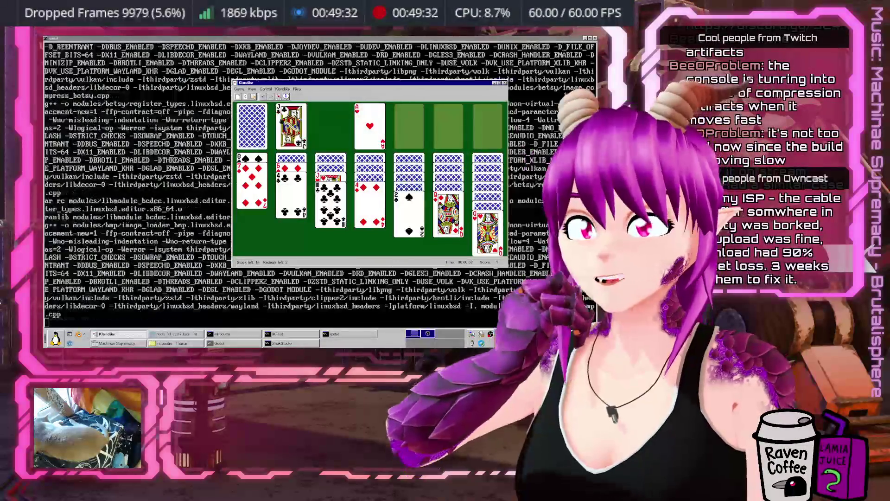
click(291, 121)
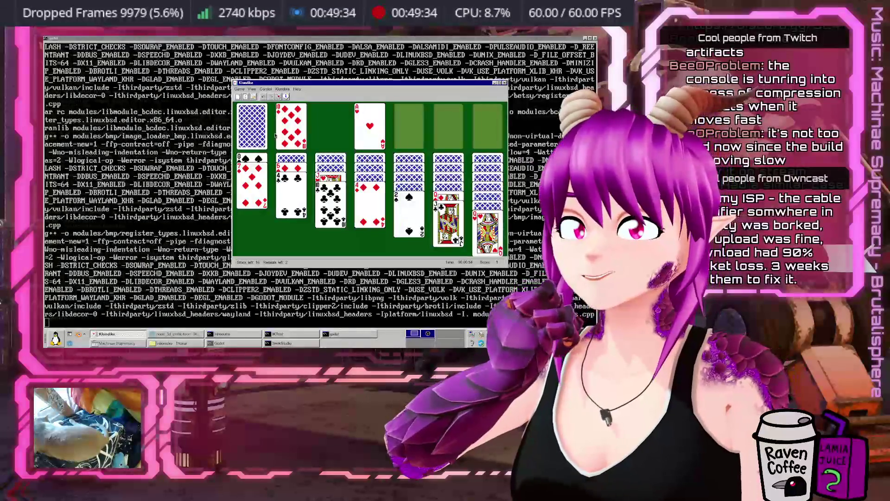
drag(291, 130, 443, 236)
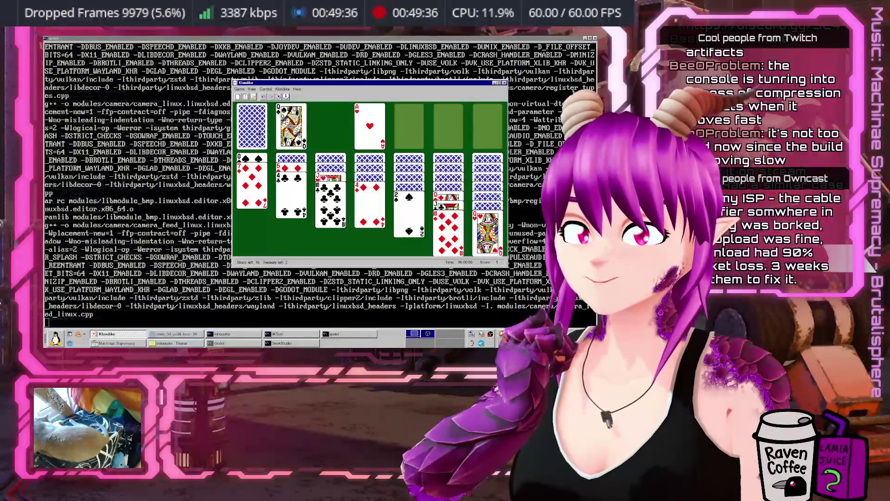
click(252, 125)
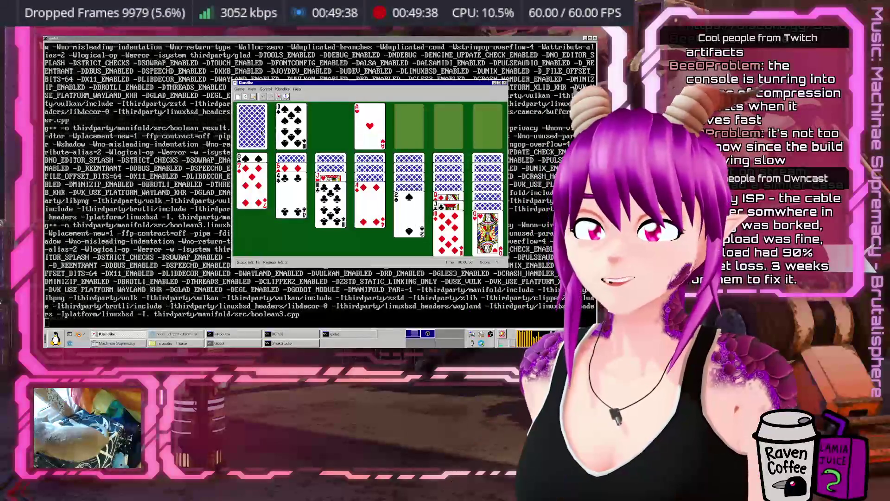
click(262, 130)
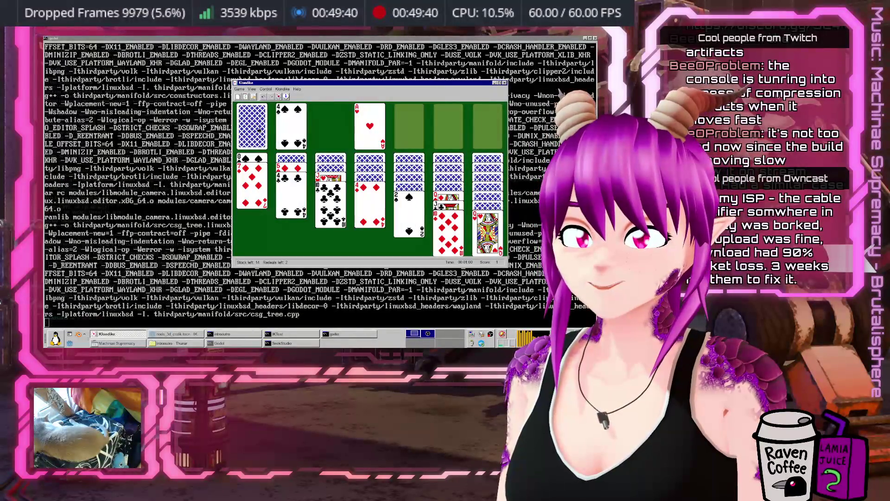
double_click(288, 123)
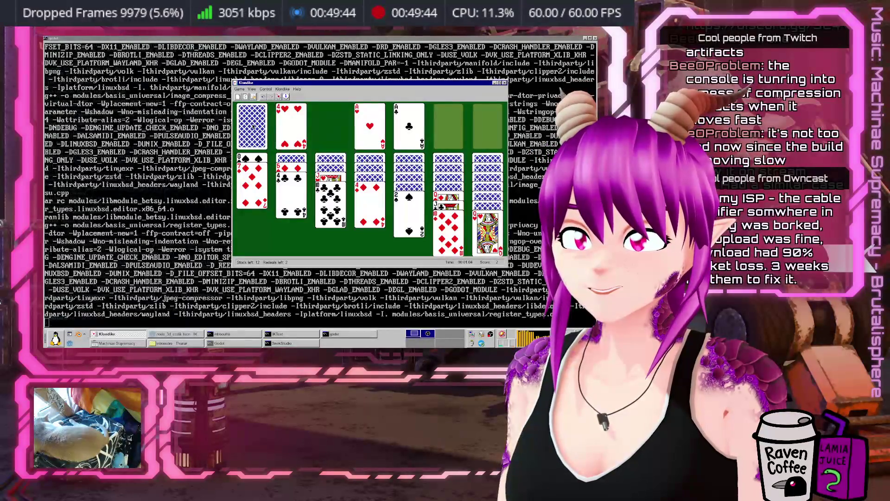
Step: Keep dealing through the stock, building 9♠ and 8♦ onto the 10♦ in column 6
click(264, 128)
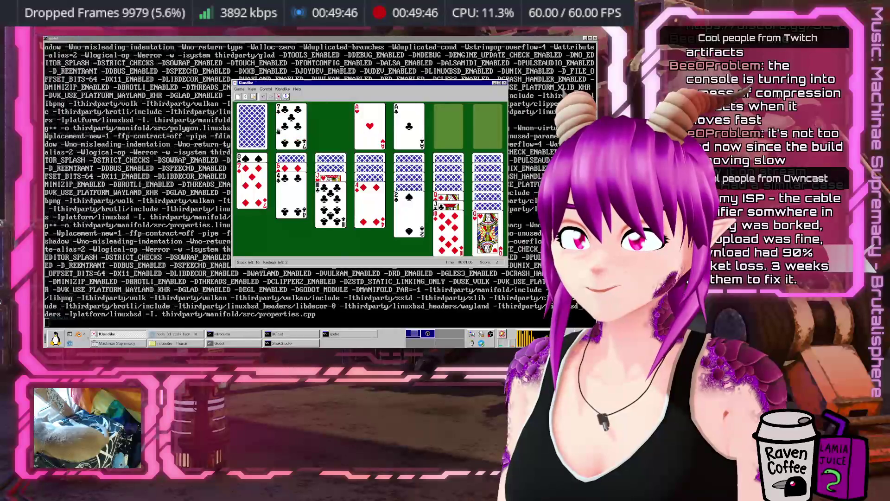
click(255, 136)
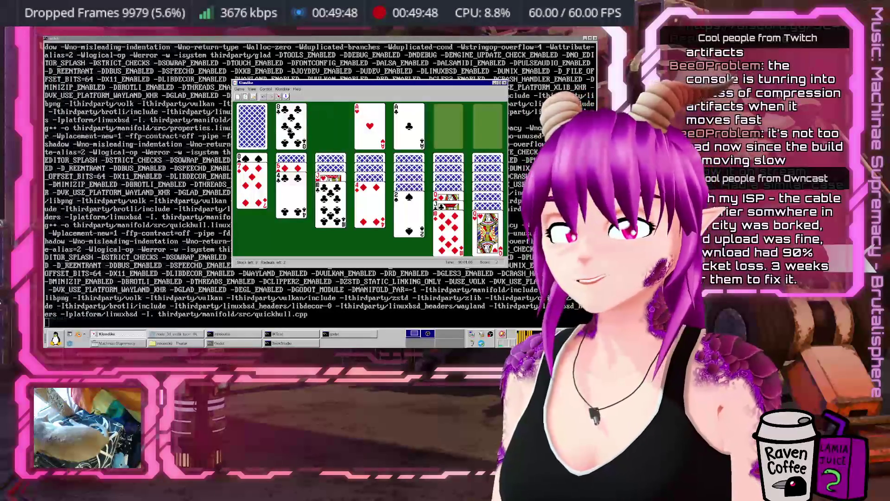
click(253, 128)
mouse_move(291, 127)
mouse_down()
mouse_move(394, 227)
mouse_move(457, 261)
mouse_up()
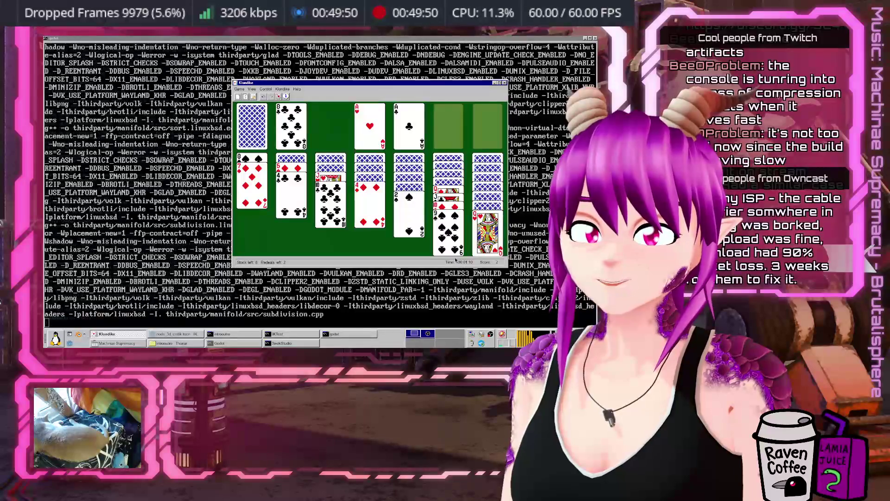
click(264, 138)
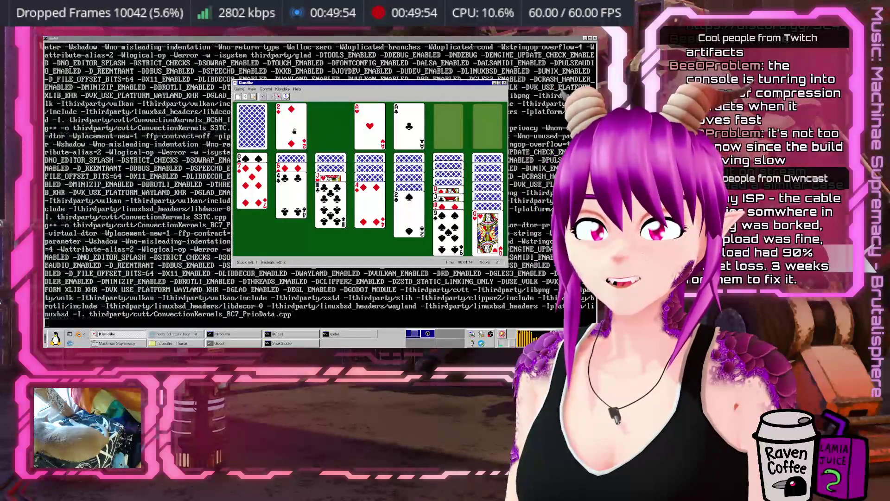
click(252, 128)
drag(291, 130, 431, 250)
click(252, 126)
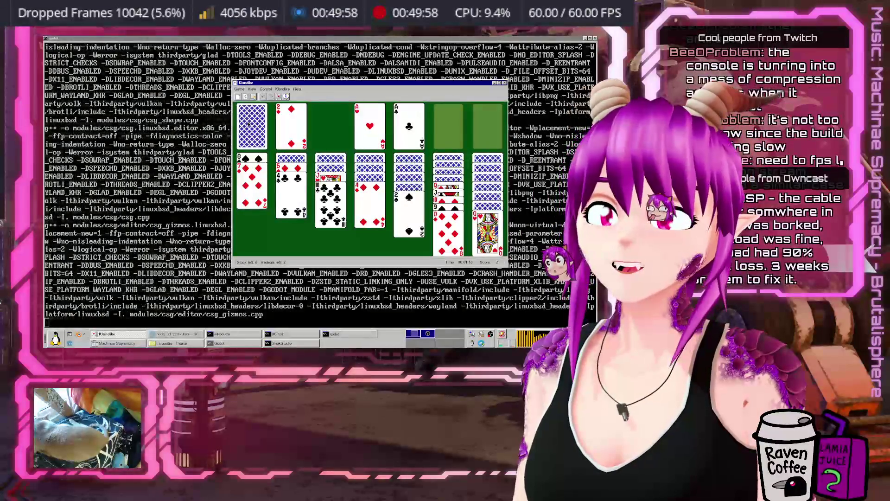
click(253, 127)
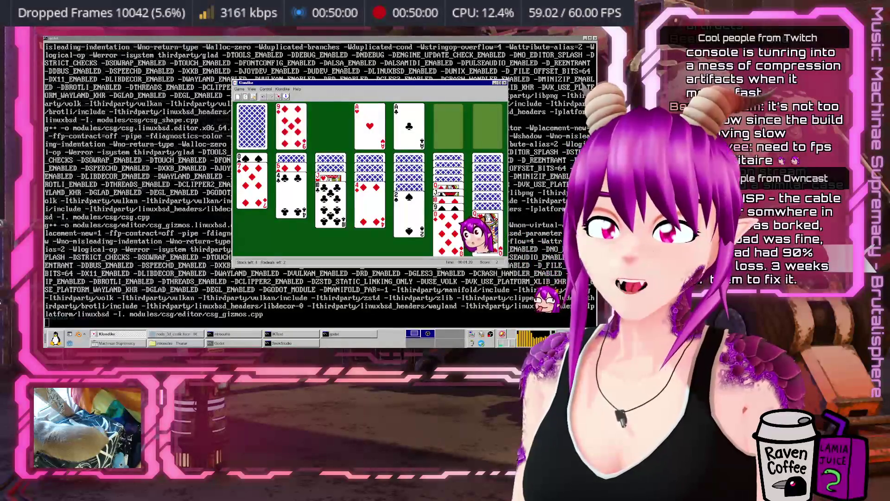
drag(291, 131, 311, 179)
click(252, 128)
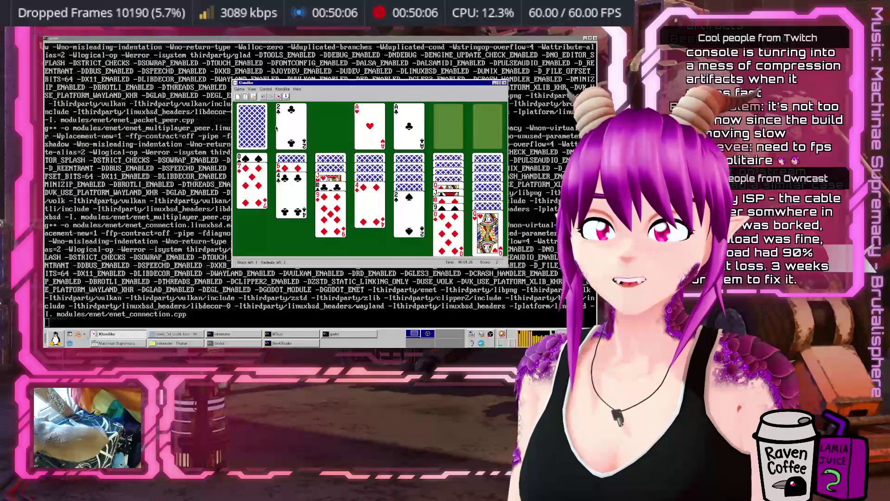
Step: Redeal, then place a red king in column 1 with a queen and column 3's jack-to-seven run
click(253, 128)
click(252, 128)
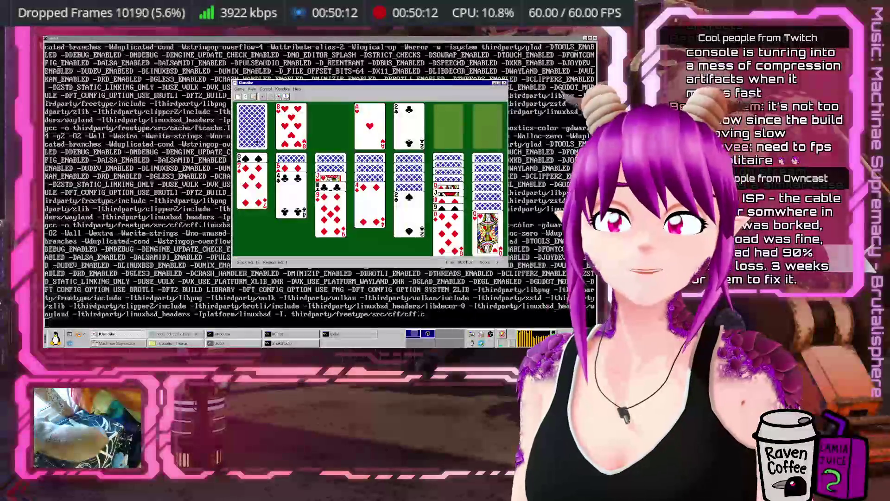
drag(261, 159, 338, 204)
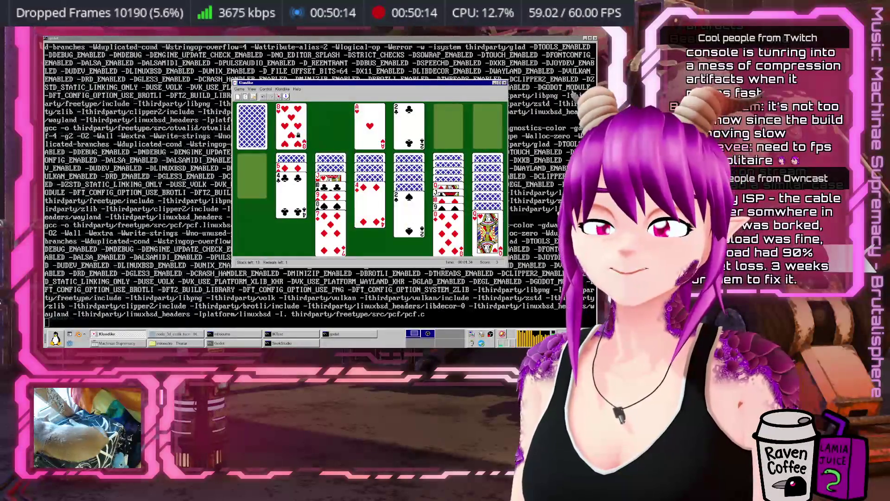
click(253, 122)
drag(291, 126, 253, 174)
click(253, 121)
drag(291, 126, 253, 167)
drag(330, 177, 253, 183)
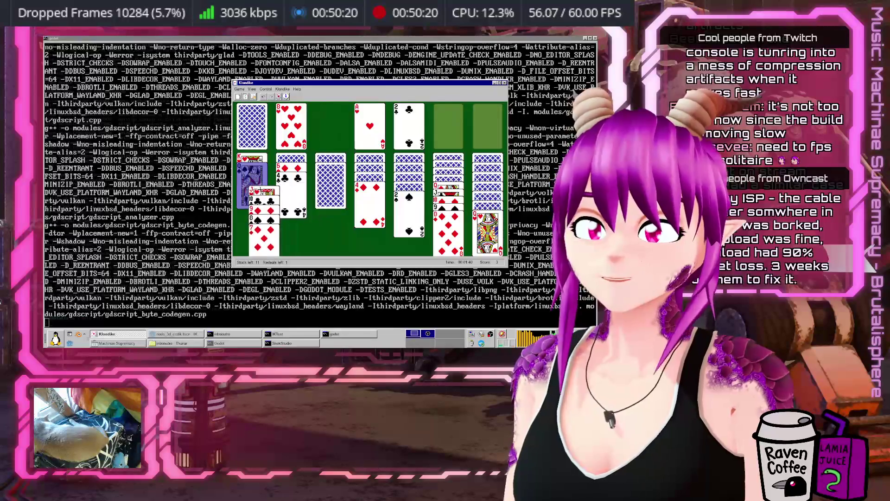
click(332, 189)
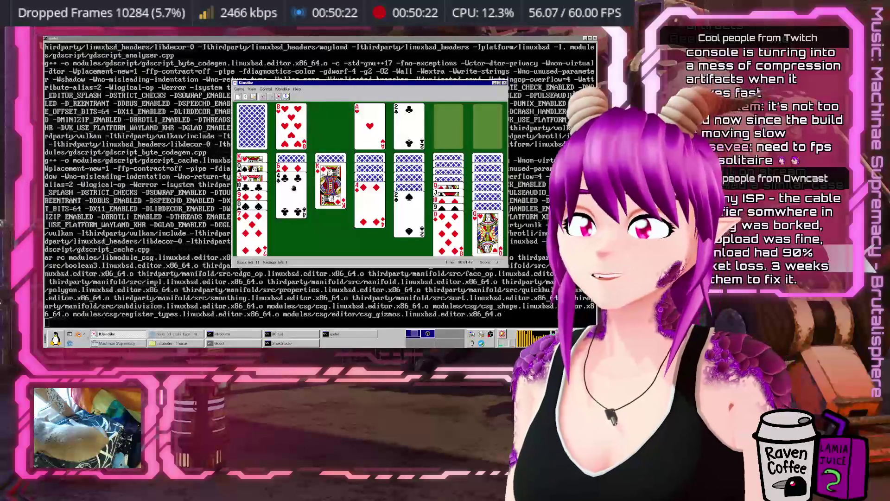
Step: Add 7♣ and 6♦ to column 6, and Q♣ then a jack onto the K♦ in column 3
click(254, 119)
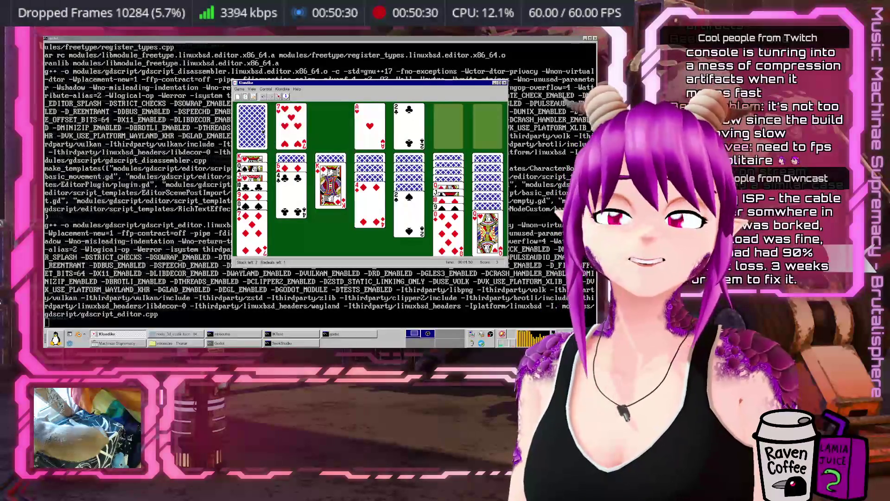
click(291, 139)
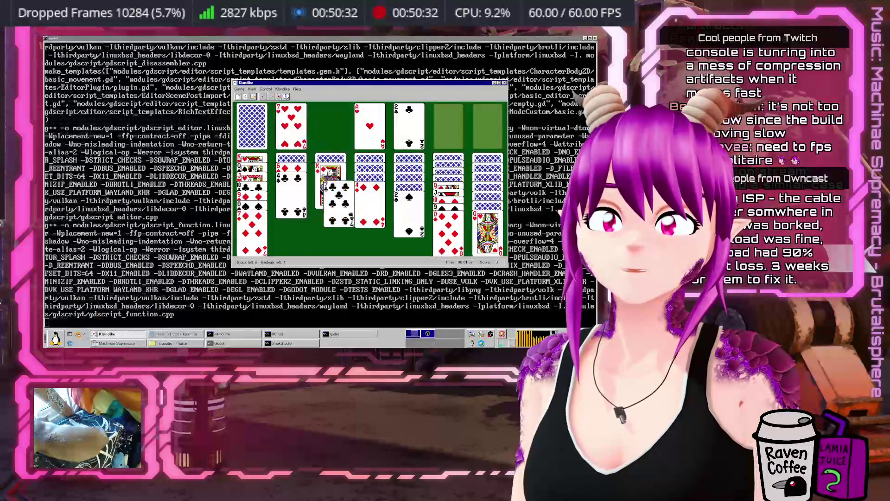
click(251, 136)
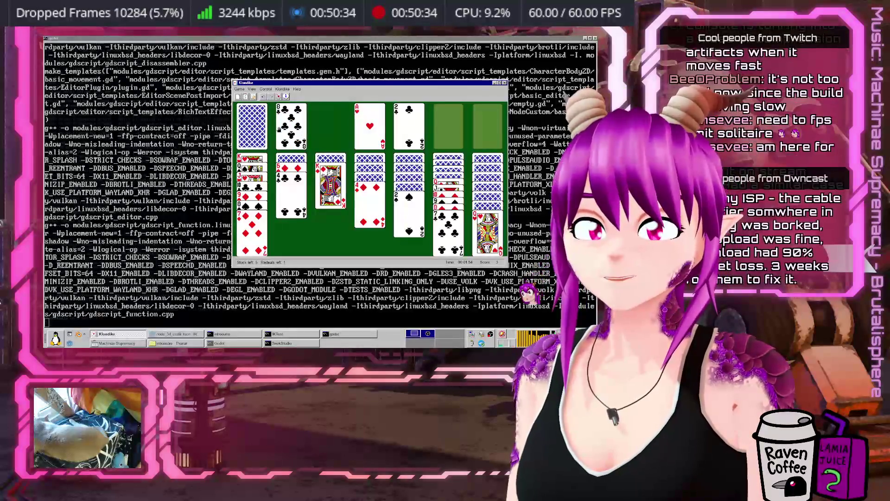
click(252, 128)
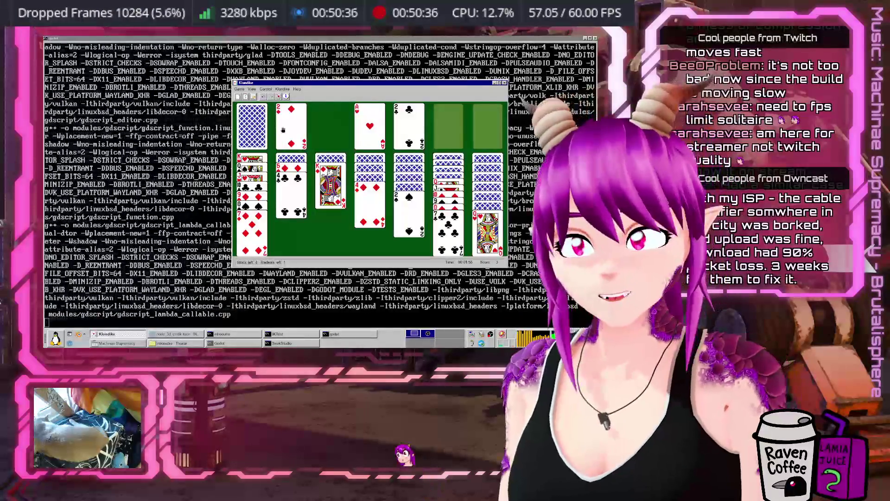
click(258, 131)
mouse_move(275, 127)
mouse_down()
mouse_move(333, 197)
mouse_move(321, 181)
mouse_up()
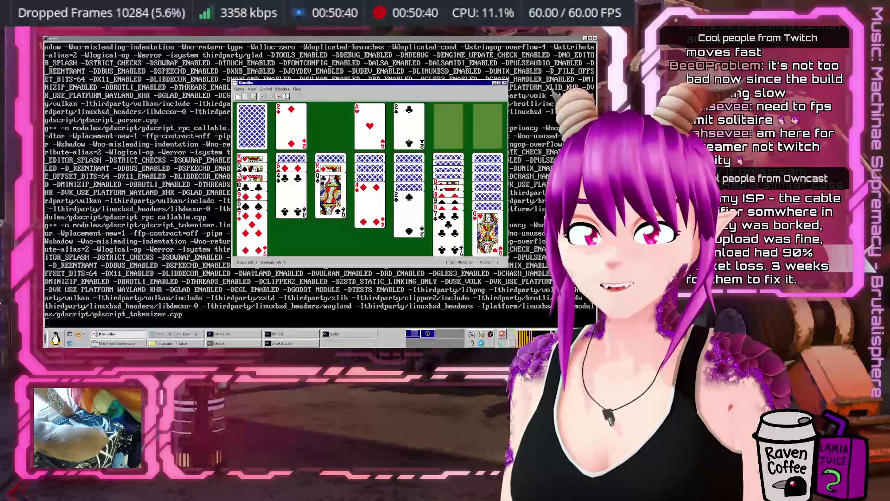
click(252, 132)
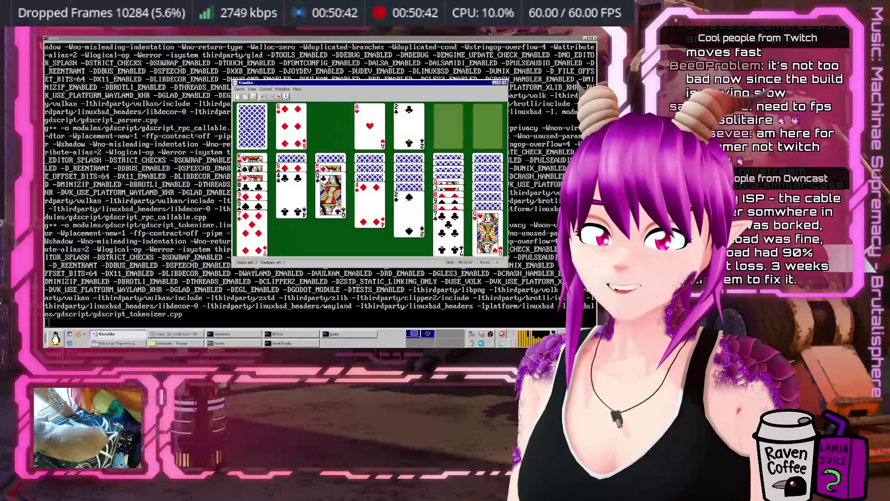
drag(291, 127, 448, 230)
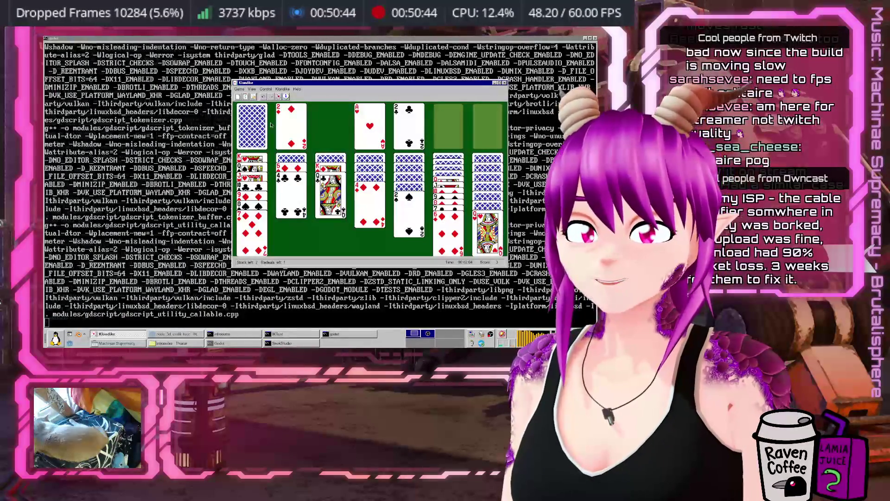
click(257, 134)
click(252, 132)
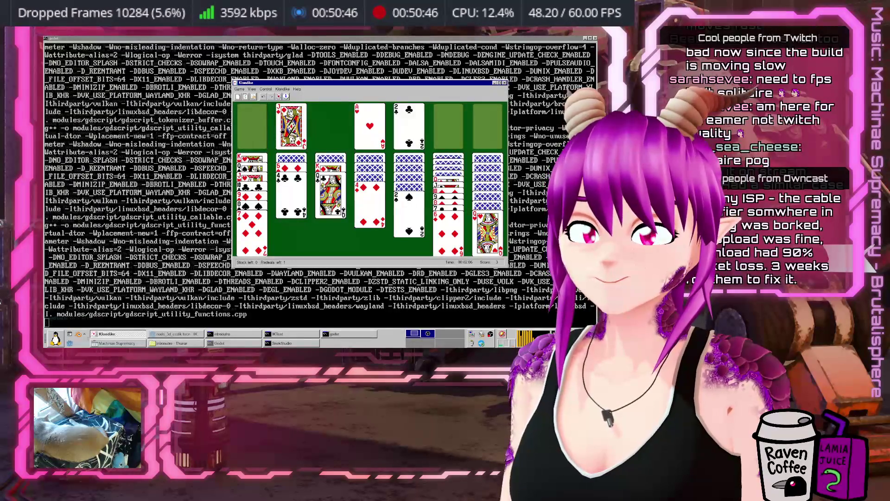
drag(291, 128, 330, 195)
Step: Redeal the stock and build 10♠ and 9♥ onto the jack in column 3
click(253, 130)
click(253, 128)
click(253, 128)
drag(291, 127, 330, 204)
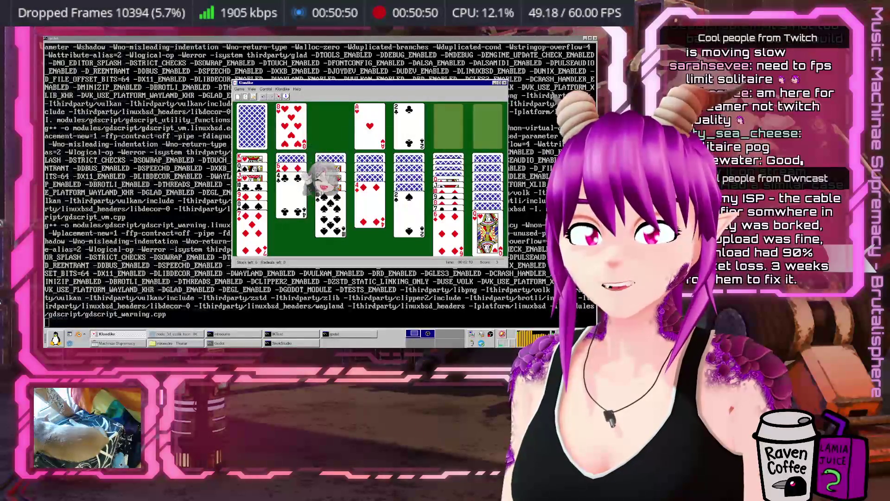
click(252, 126)
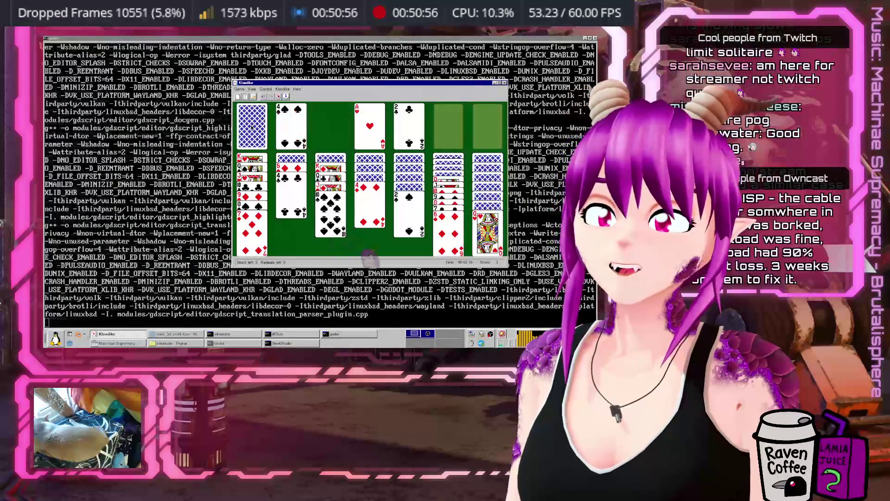
click(266, 134)
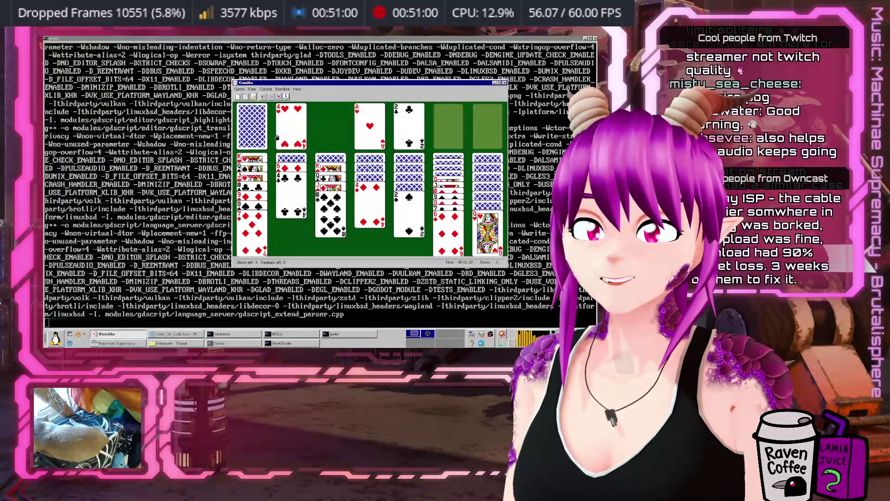
click(257, 136)
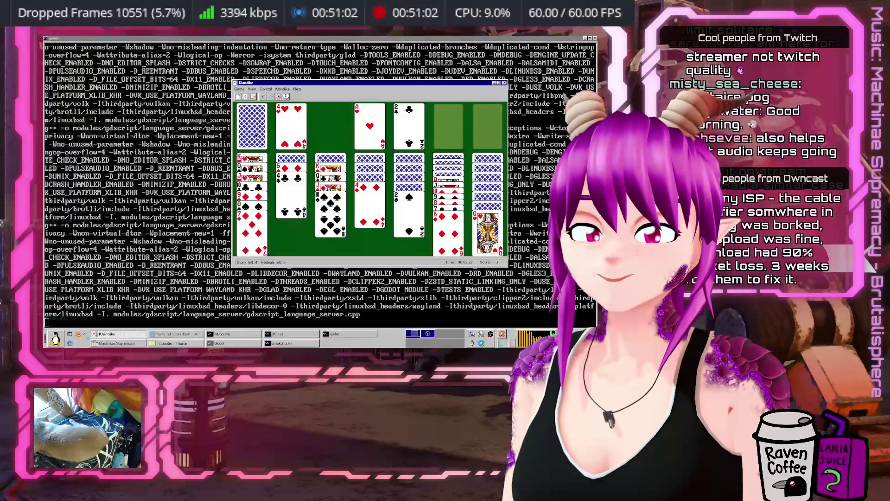
click(258, 136)
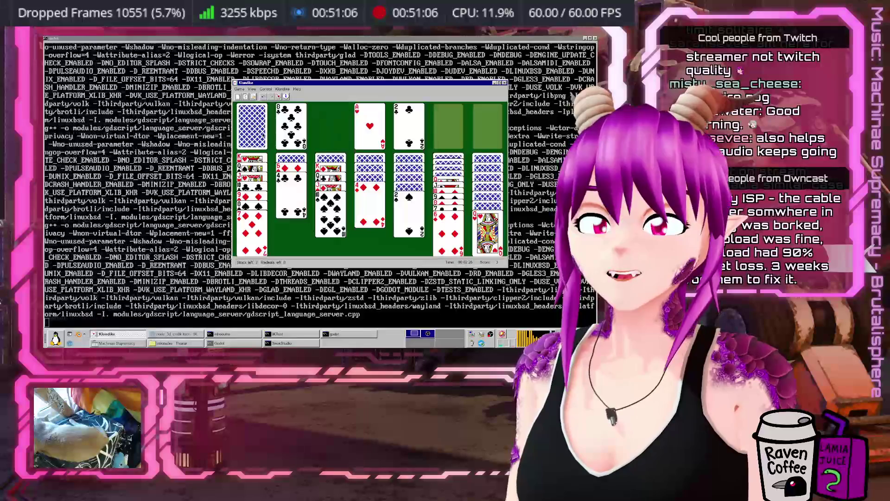
click(266, 133)
click(265, 132)
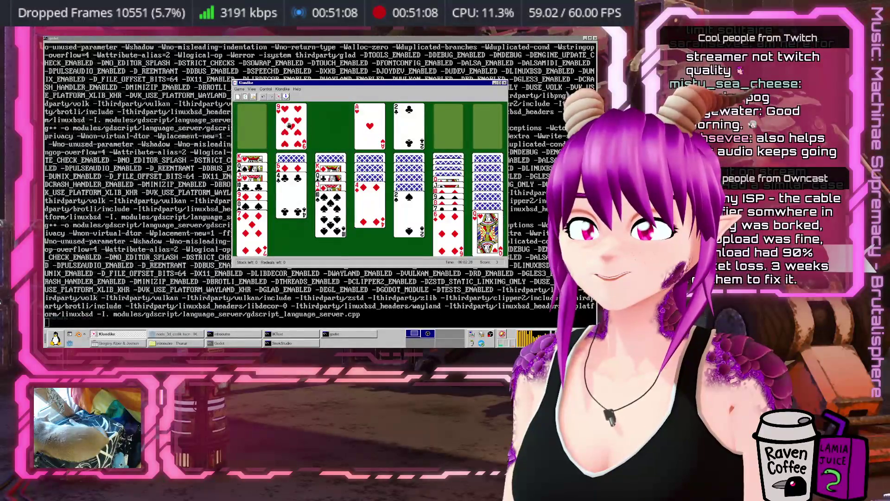
drag(301, 117, 330, 213)
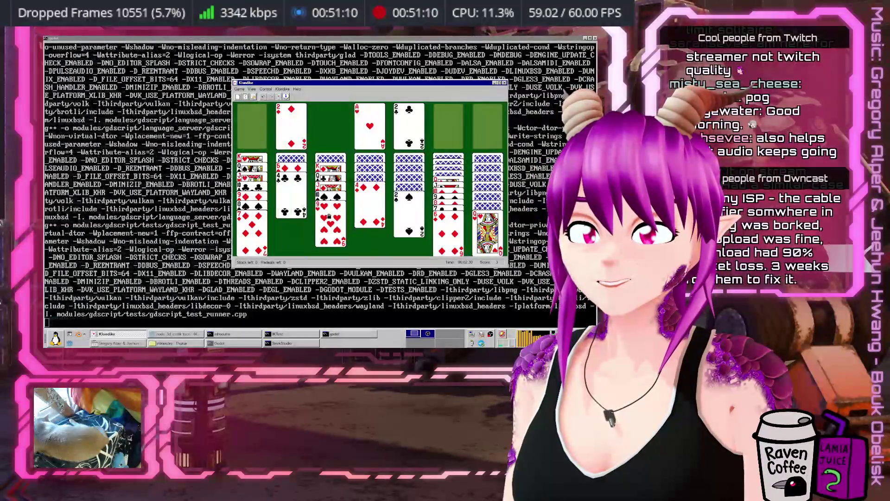
click(265, 88)
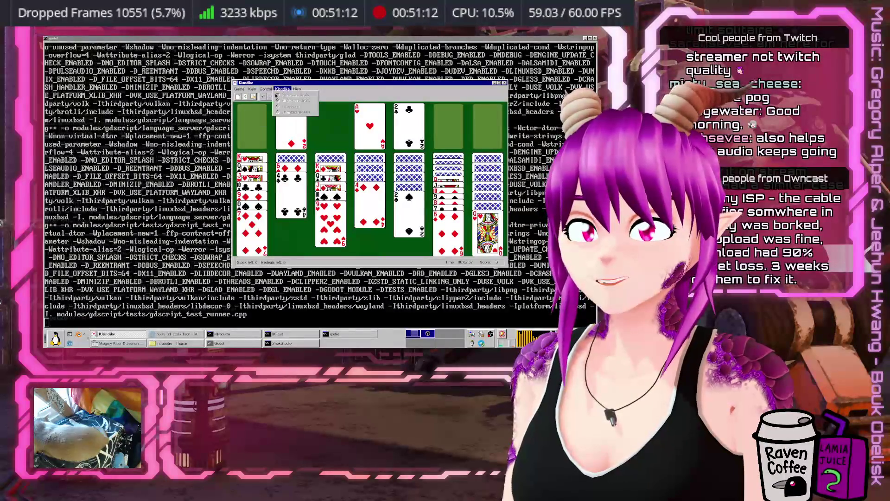
Step: Start a new Freecell game from Select Game and move its window further left
click(251, 88)
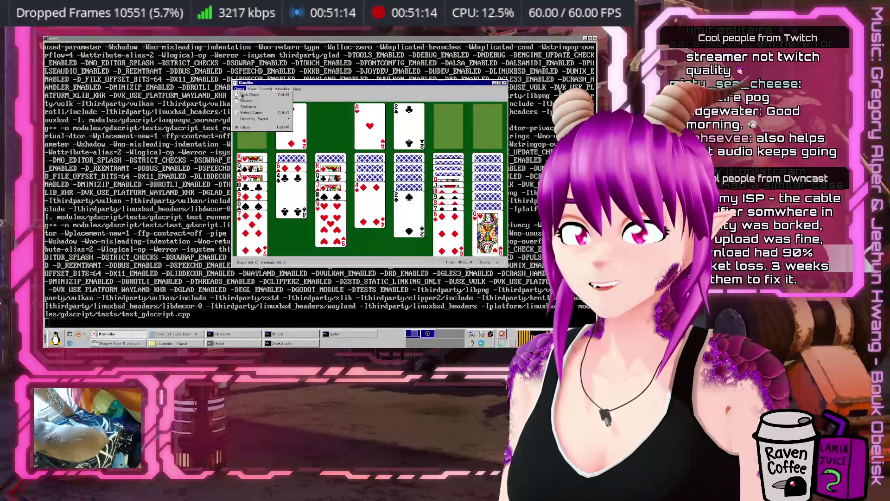
click(259, 107)
scroll(347, 193, down, 6)
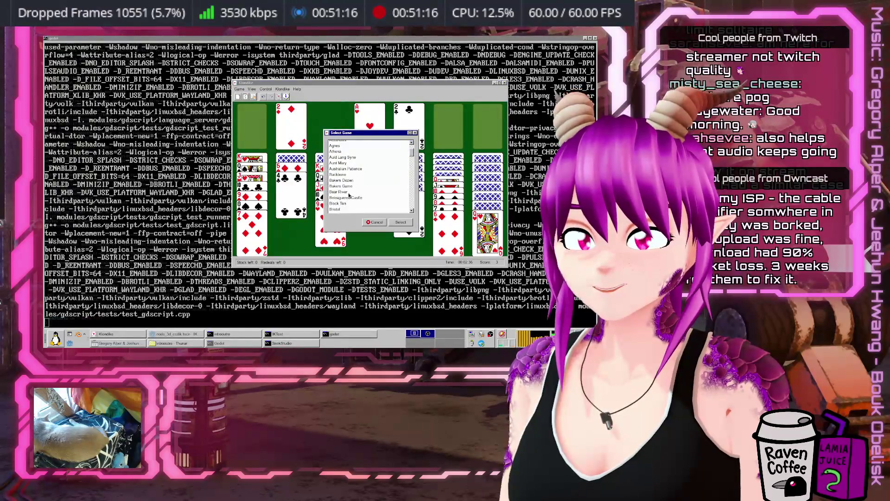
click(347, 198)
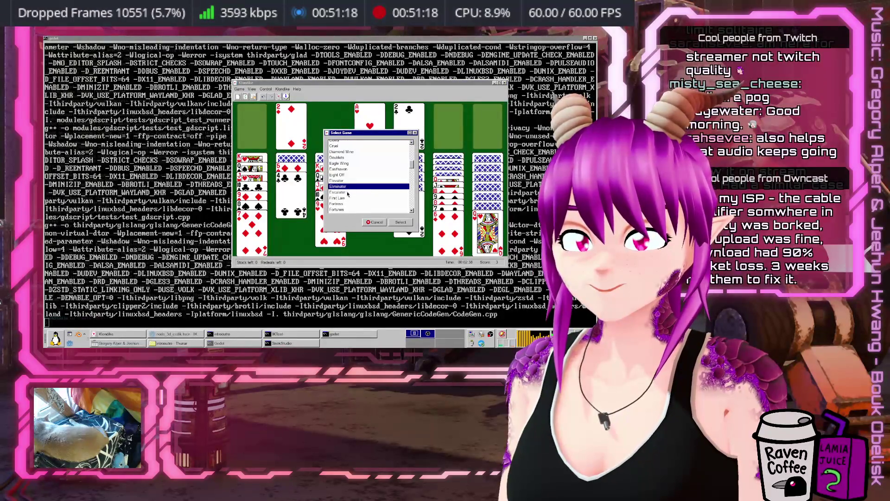
scroll(348, 198, down, 3)
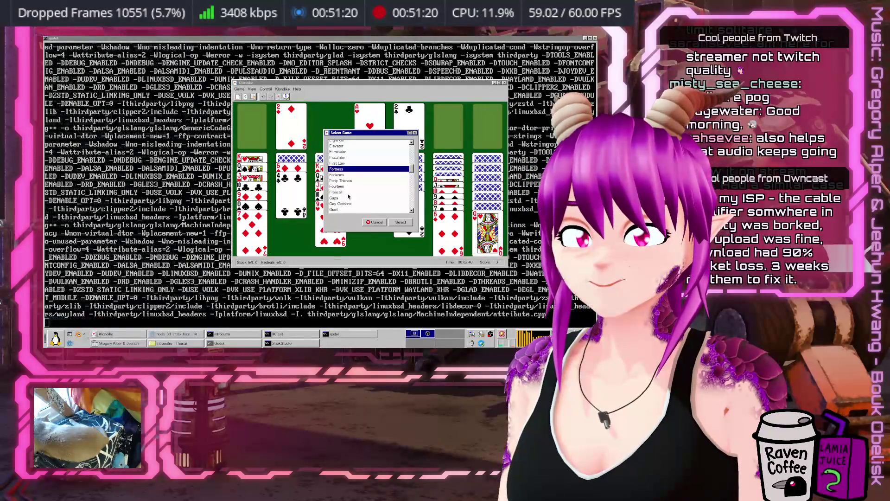
click(341, 192)
click(407, 223)
drag(389, 90, 312, 88)
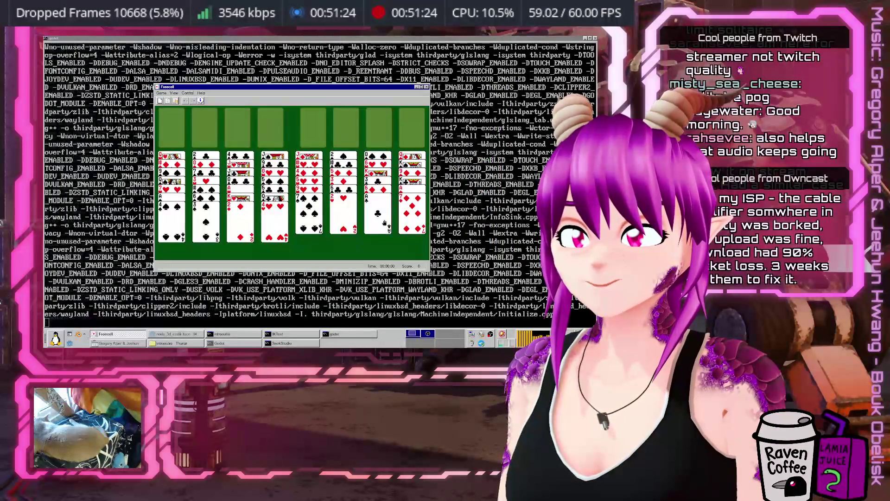
Step: Send the ace of clubs home, build onto the 4♥, and move 6♦ to column 5 and 2♥ to column 7
double_click(384, 223)
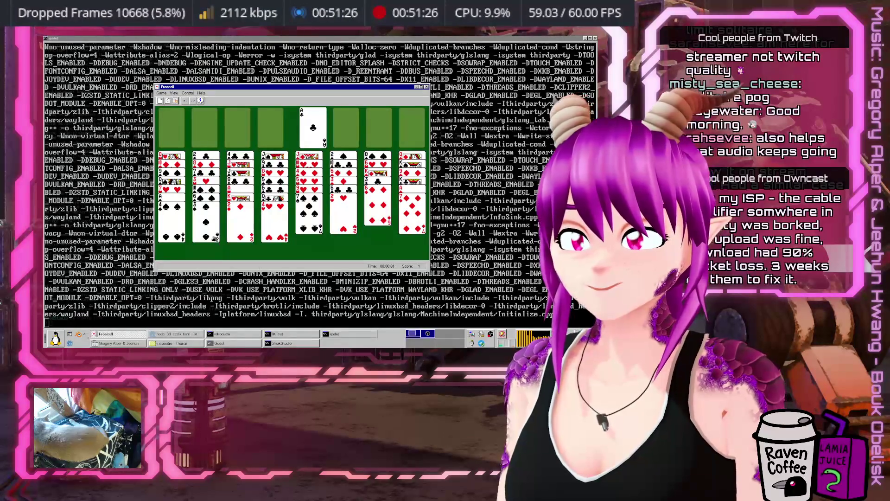
click(231, 222)
click(206, 218)
click(198, 205)
click(273, 223)
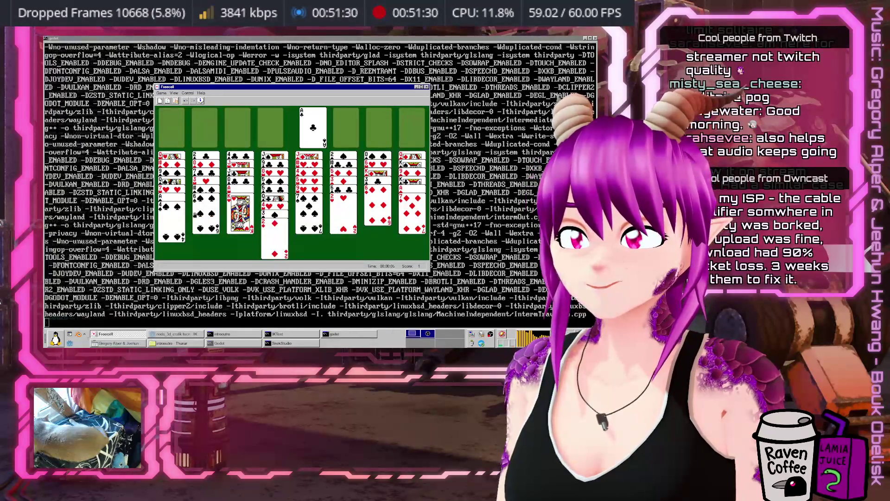
click(368, 202)
click(308, 222)
click(343, 220)
click(378, 209)
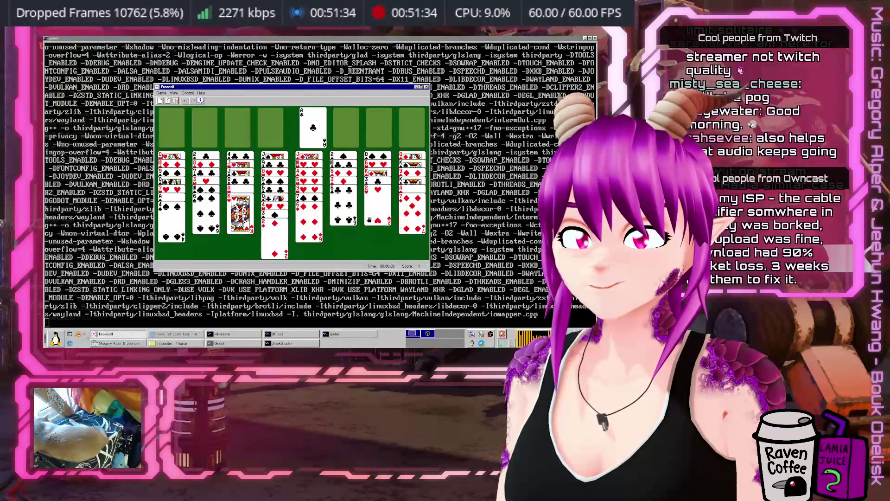
Step: Move the black 6, red 3 and 5♦ to free the ace of spades, then play 6♠ and 2♠
click(345, 208)
click(401, 228)
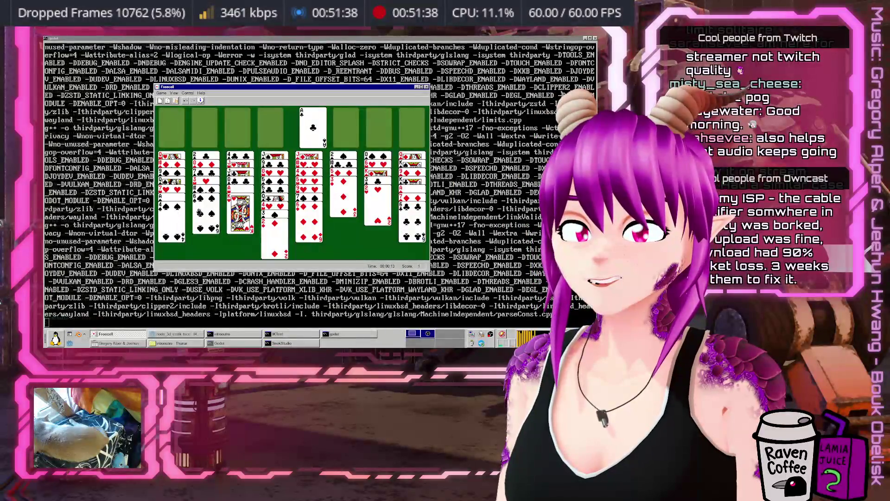
click(342, 210)
click(172, 223)
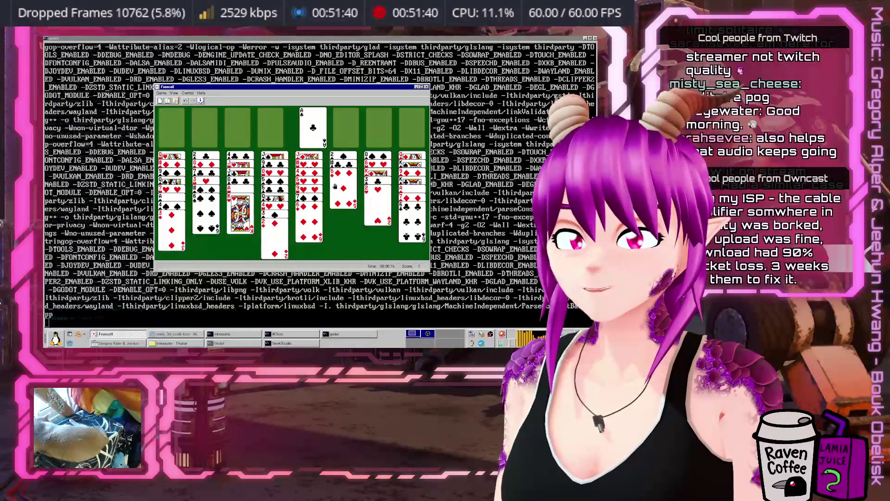
click(344, 180)
click(412, 223)
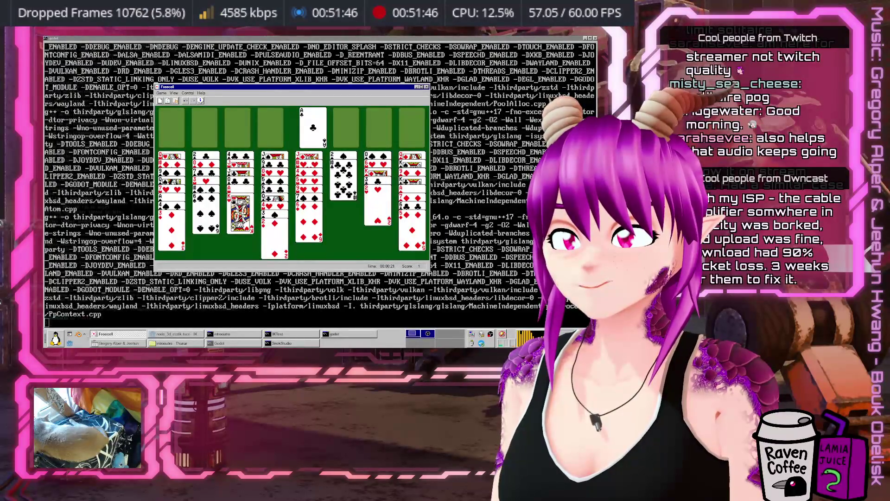
click(166, 206)
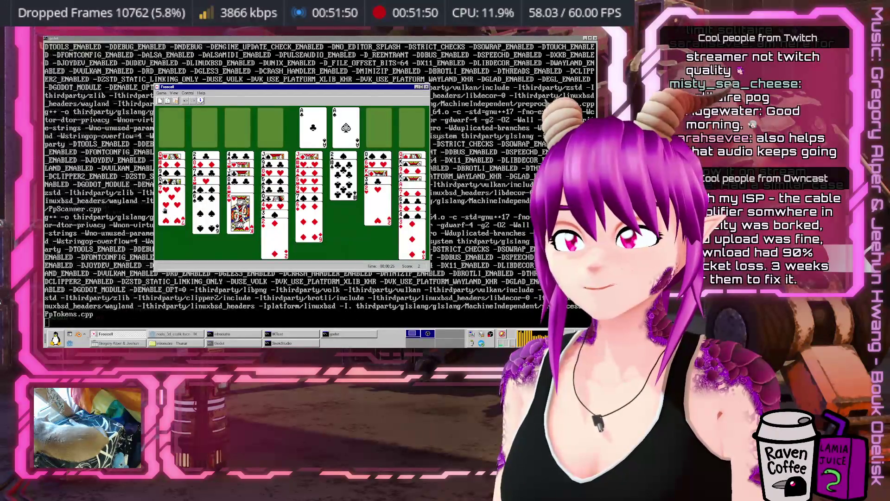
click(219, 222)
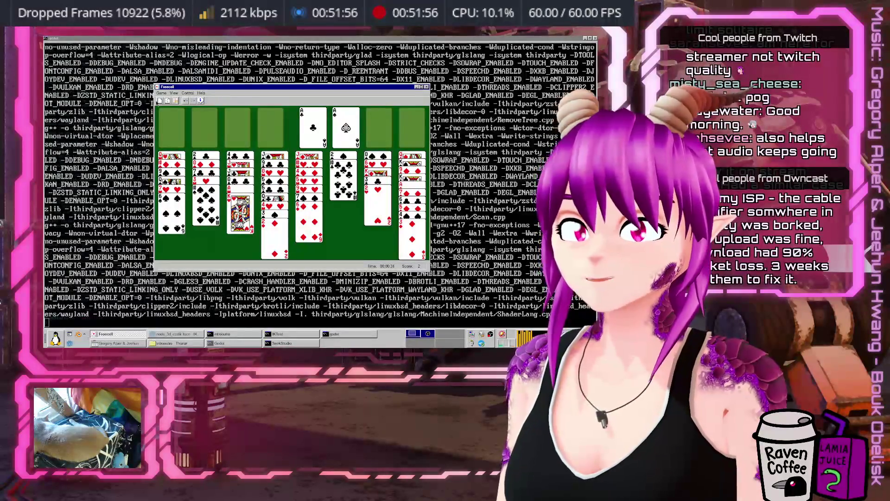
click(343, 185)
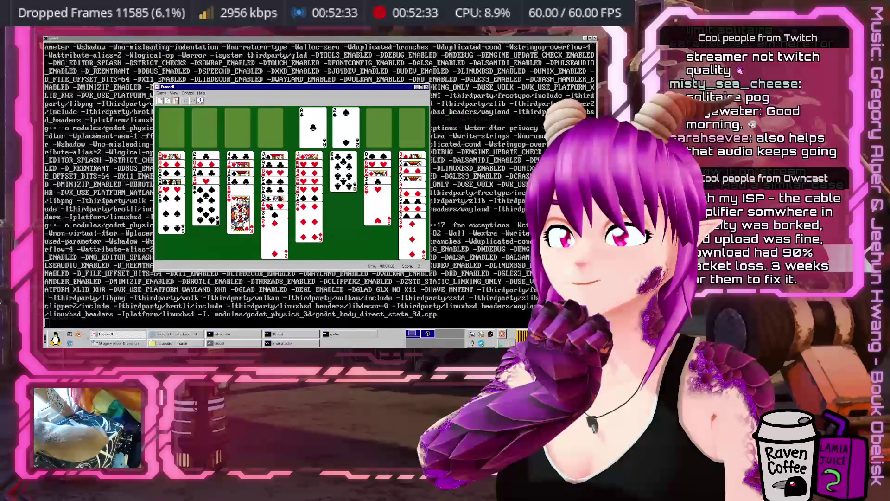
Step: Park a club, move K♥ into column 6, put the 4-3-2 run onto column 2's black 5
double_click(343, 176)
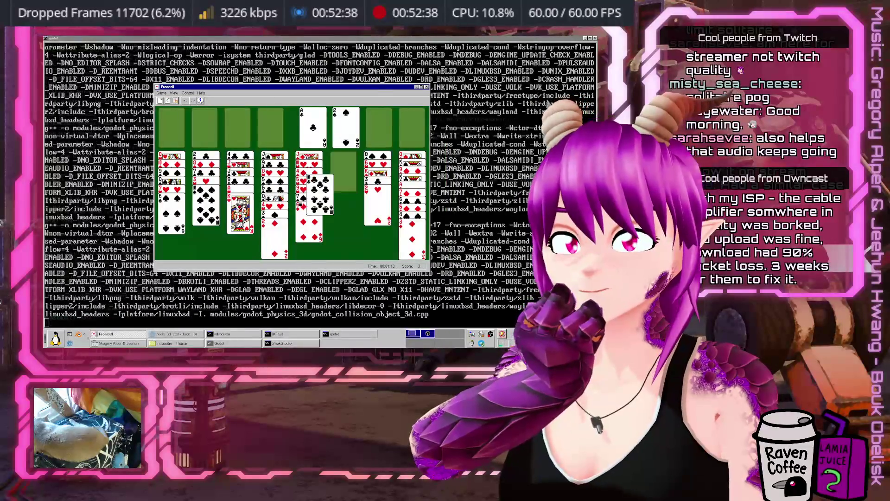
click(240, 211)
click(344, 176)
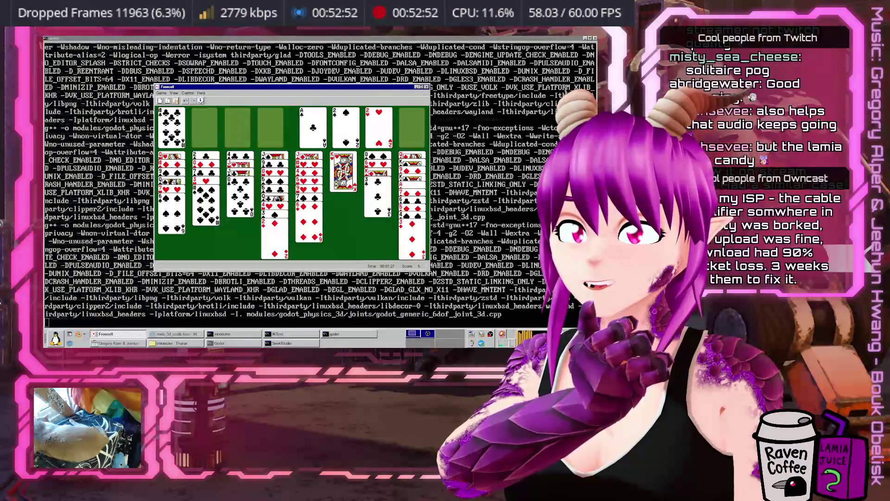
click(272, 204)
click(206, 204)
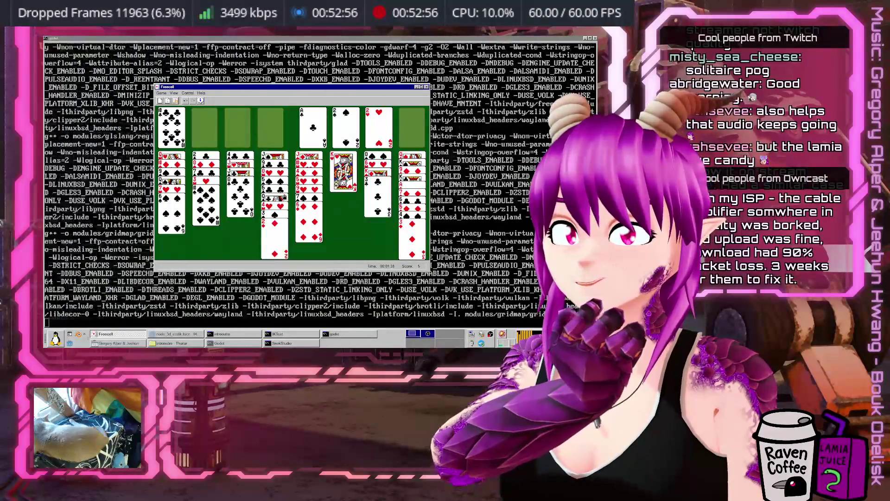
mouse_move(274, 232)
mouse_down()
mouse_move(204, 125)
mouse_move(237, 125)
mouse_up()
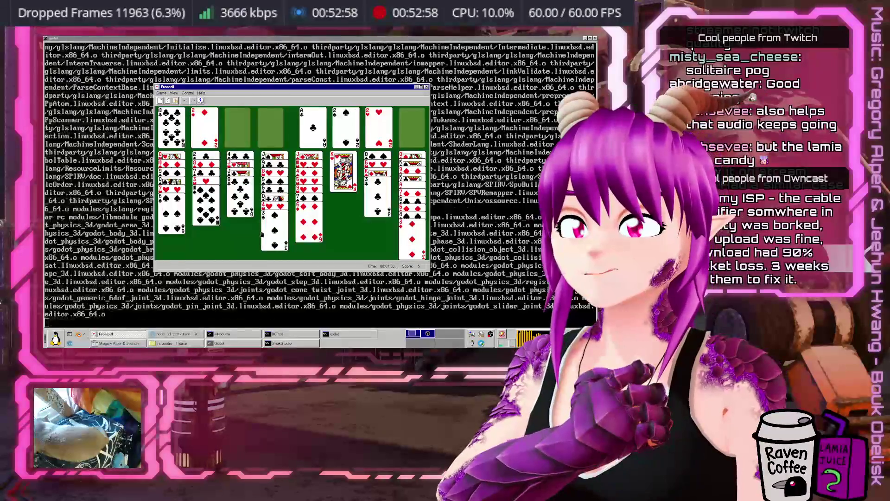
Step: Move the queen onto the king in column 6, then restack 4♥, 3♠ and 2♦ on column 4
mouse_move(273, 216)
mouse_down()
mouse_move(257, 120)
mouse_move(270, 124)
mouse_up()
drag(274, 213, 343, 180)
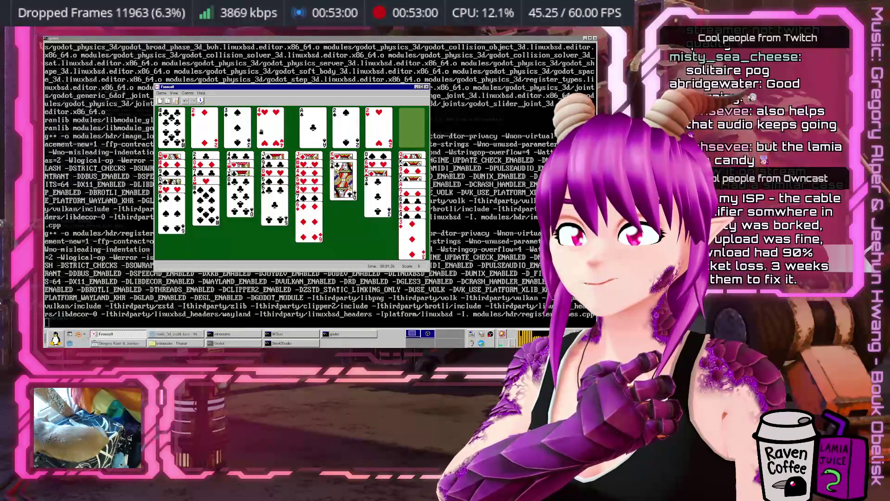
drag(272, 125, 274, 218)
drag(237, 125, 274, 228)
drag(211, 146, 274, 222)
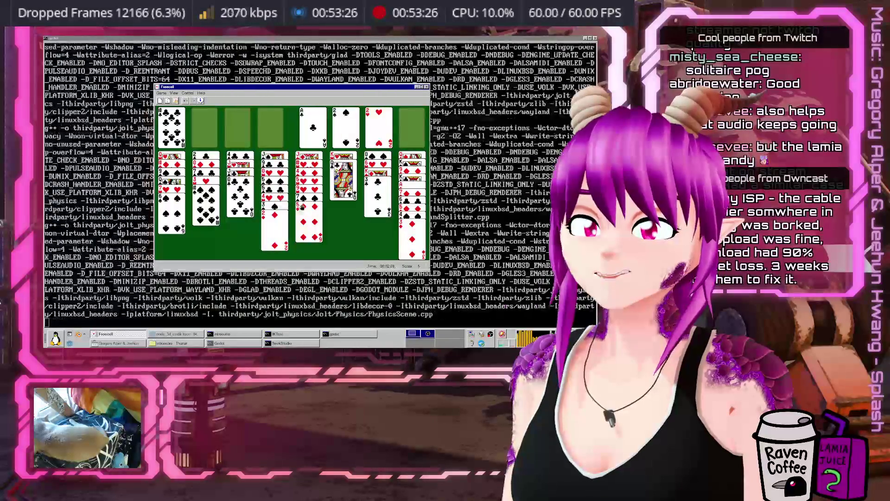
Step: Send 3♠ to its foundation and the diamonds up to 3 home, uncovering K♦ in column 7
click(408, 213)
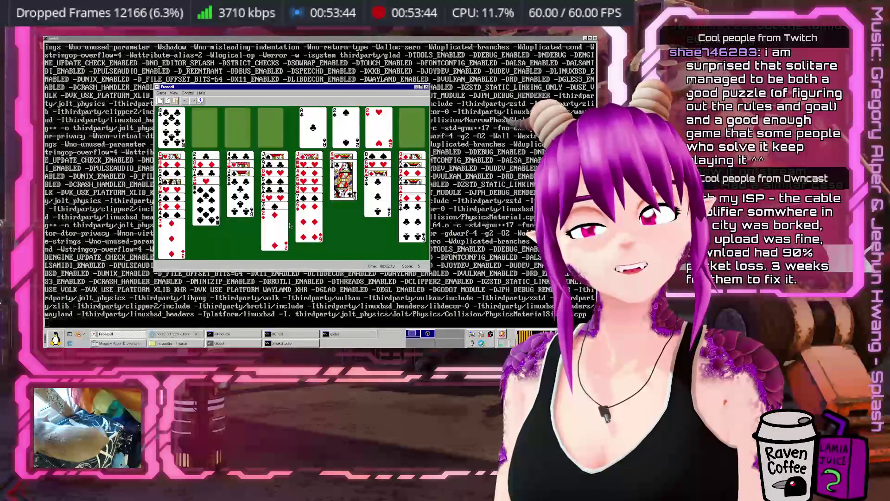
click(277, 232)
click(378, 204)
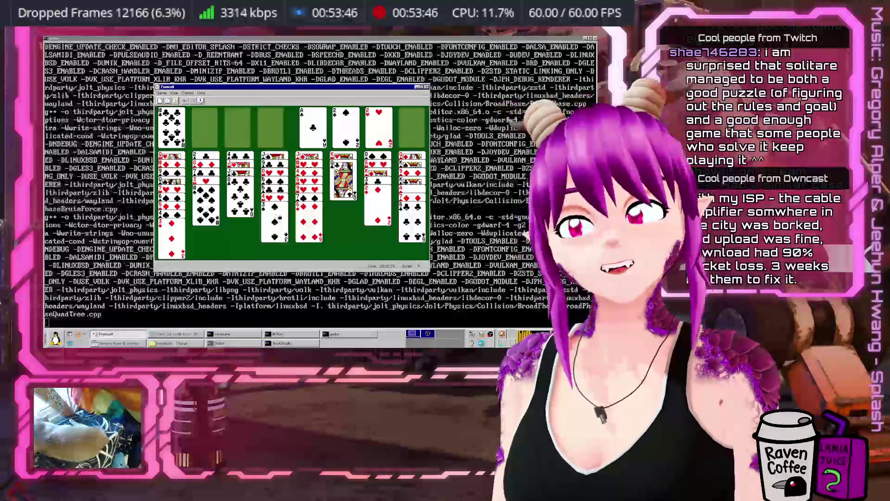
double_click(274, 223)
drag(198, 142, 320, 144)
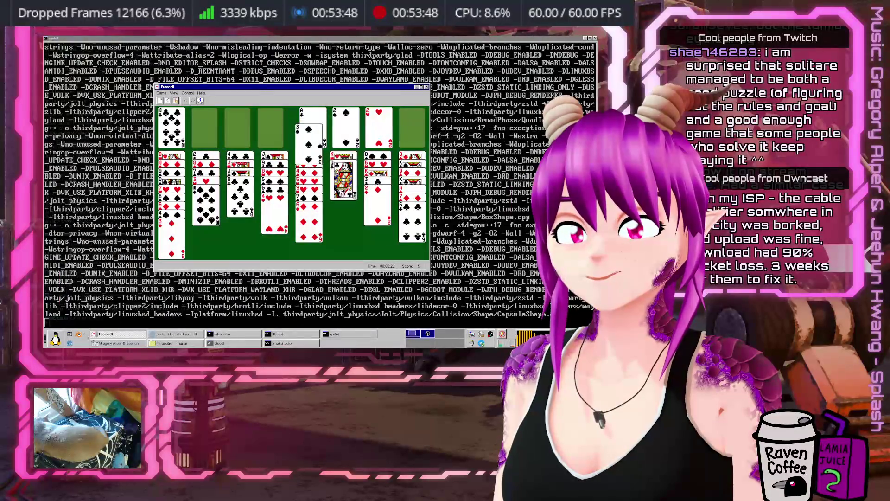
click(378, 213)
click(274, 217)
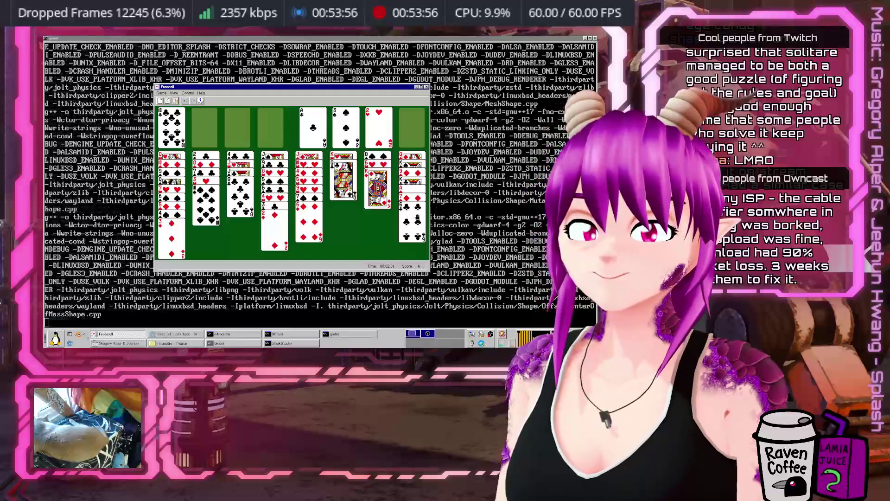
click(412, 223)
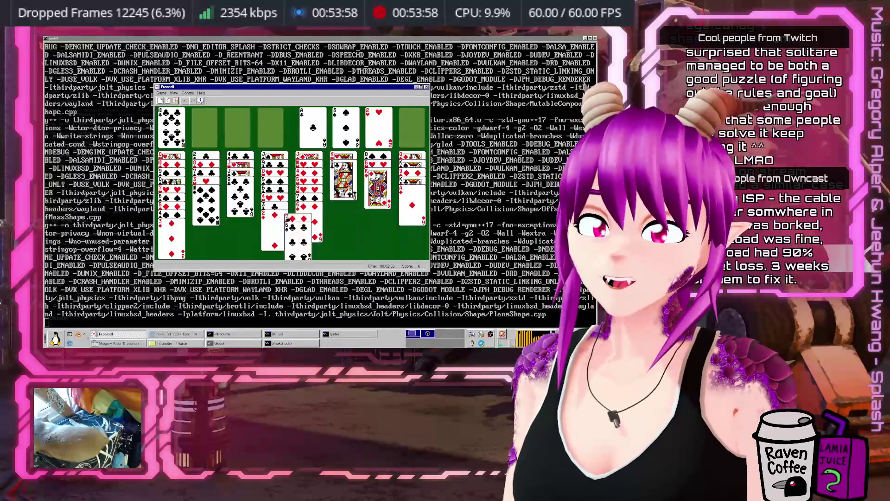
click(241, 204)
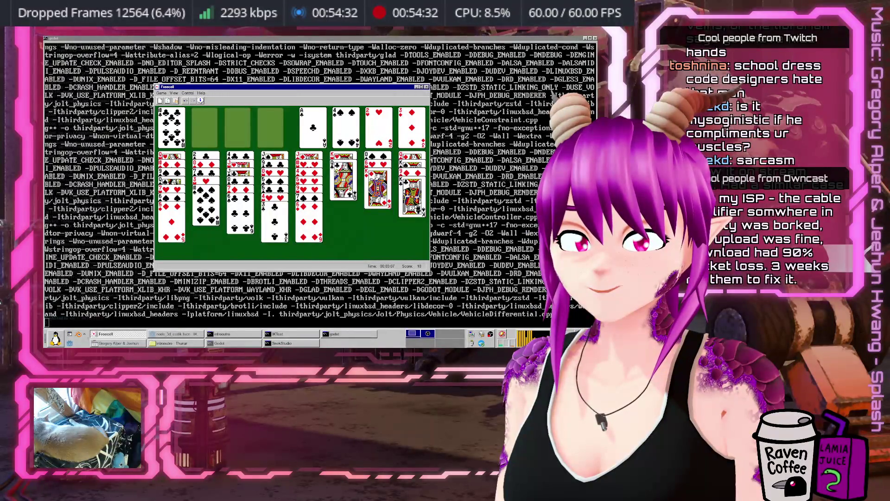
Step: Park the rightmost column's king in a free cell, move 6♦ to column 2, and rearrange the free cells
drag(411, 203, 184, 140)
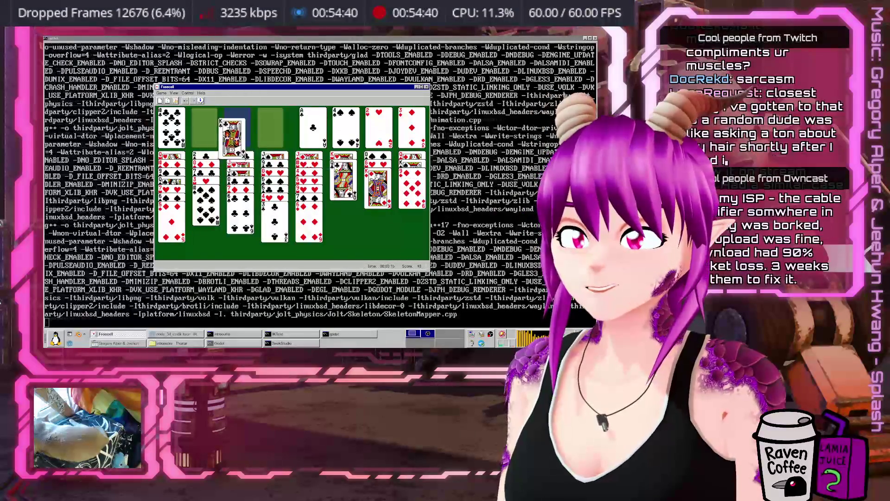
click(204, 127)
click(412, 195)
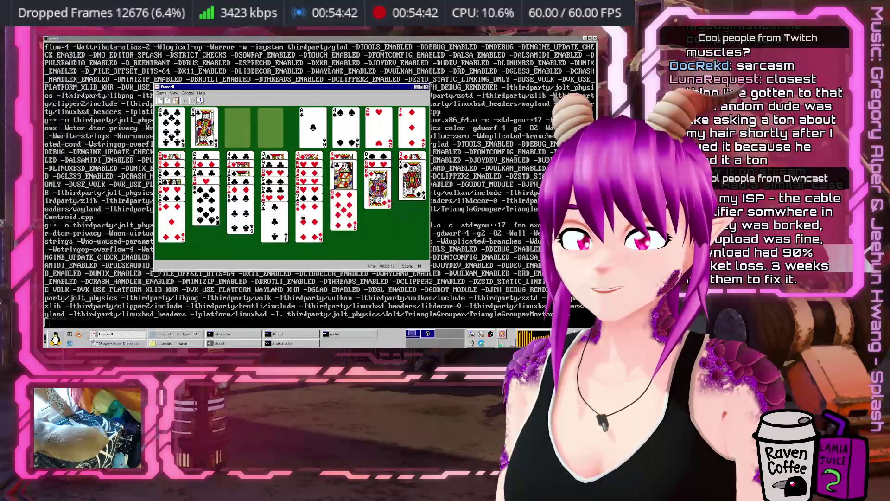
click(205, 209)
click(412, 172)
click(270, 127)
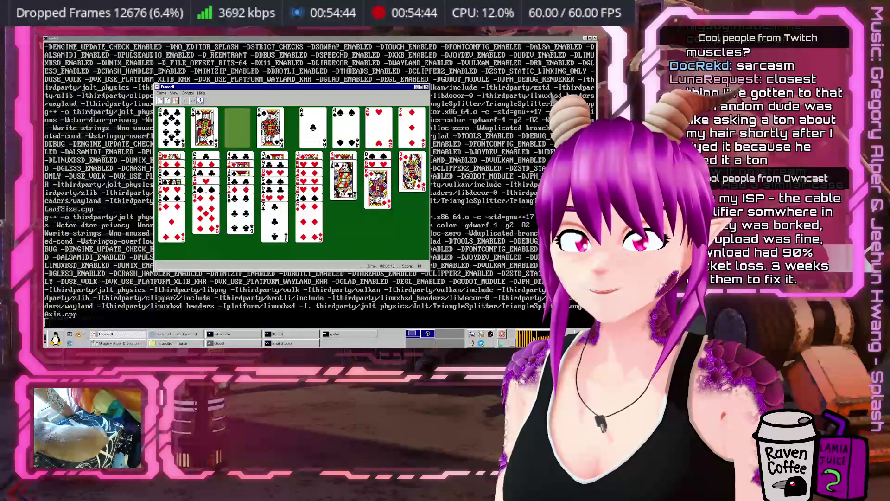
click(270, 128)
click(237, 127)
click(237, 127)
click(411, 176)
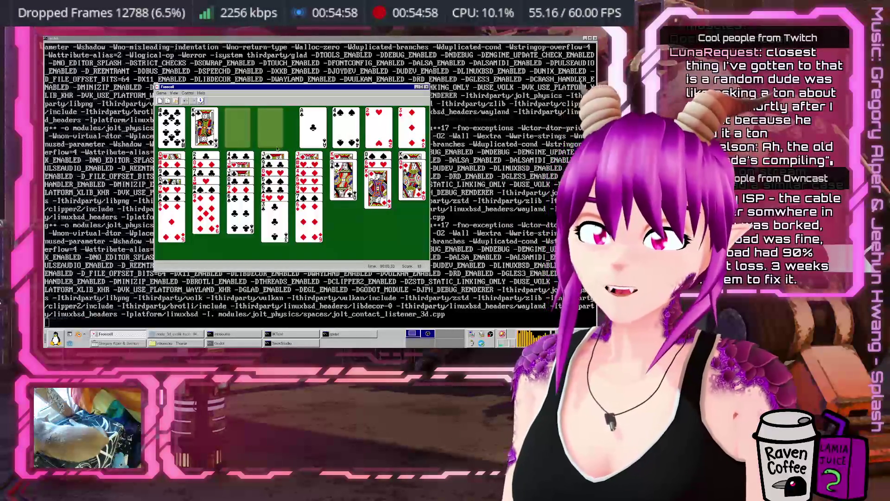
Step: Move column 3's run to column 2, the black jack onto column 6's queen, and a king into column 3
click(240, 218)
click(205, 222)
click(240, 195)
click(412, 186)
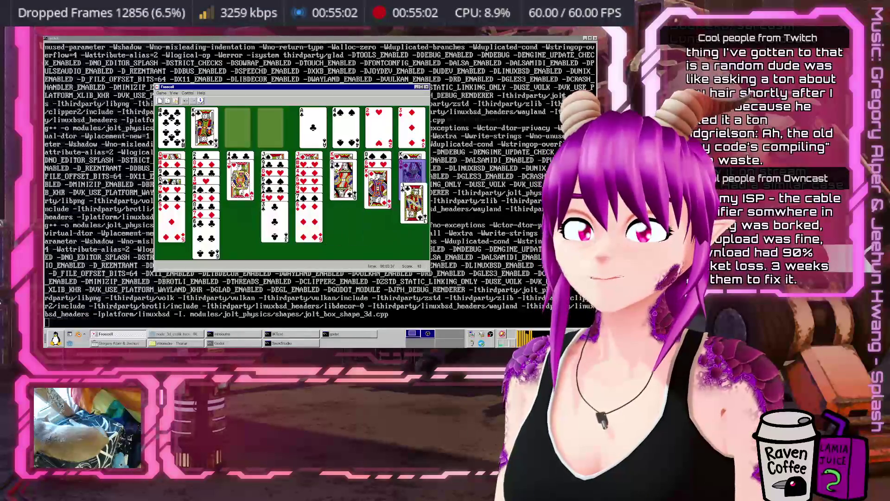
click(241, 186)
click(344, 186)
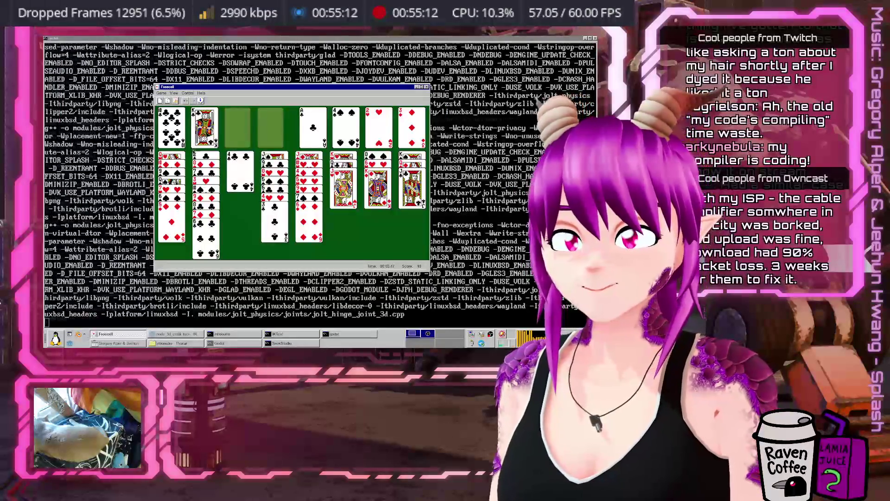
double_click(232, 169)
click(204, 127)
click(240, 171)
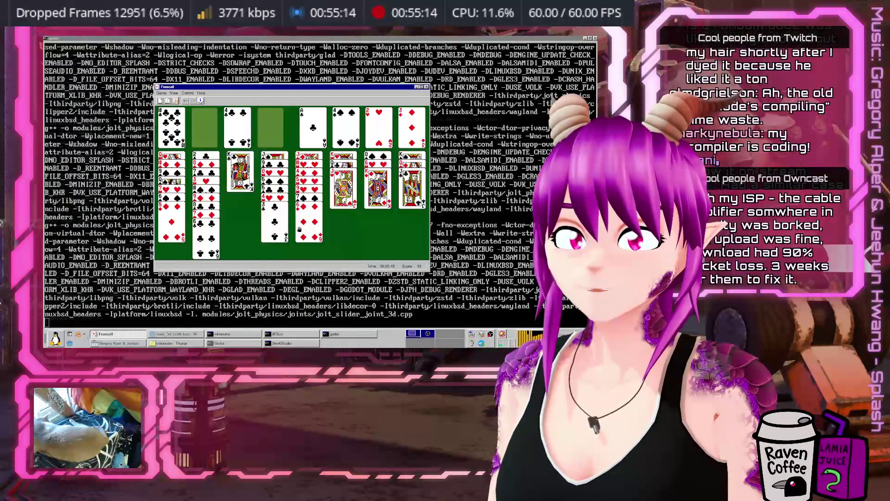
click(238, 127)
click(204, 128)
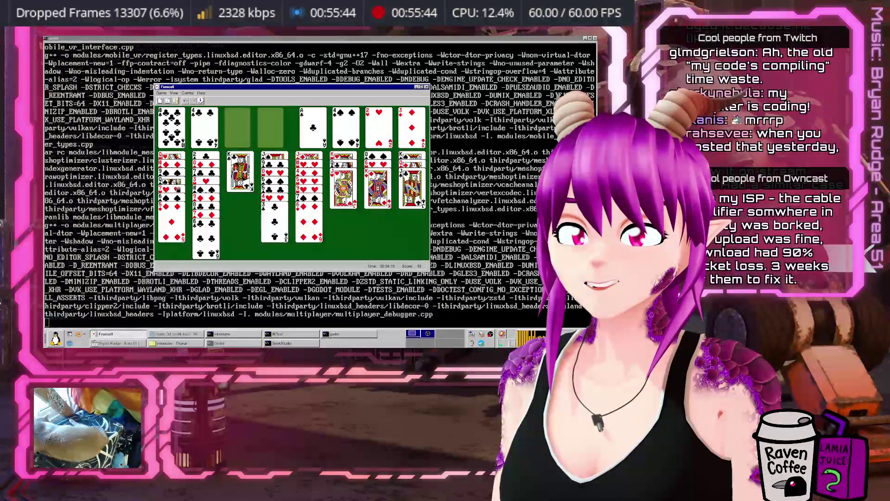
Step: Put 5♦ and then 4♣ on the 6♣ in column 2, and a free-cell club onto column 6
click(172, 227)
click(205, 241)
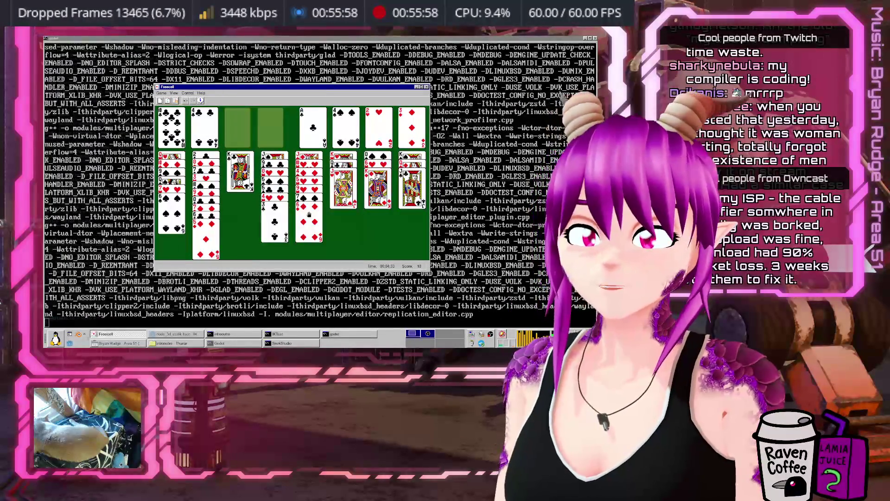
click(274, 234)
click(309, 226)
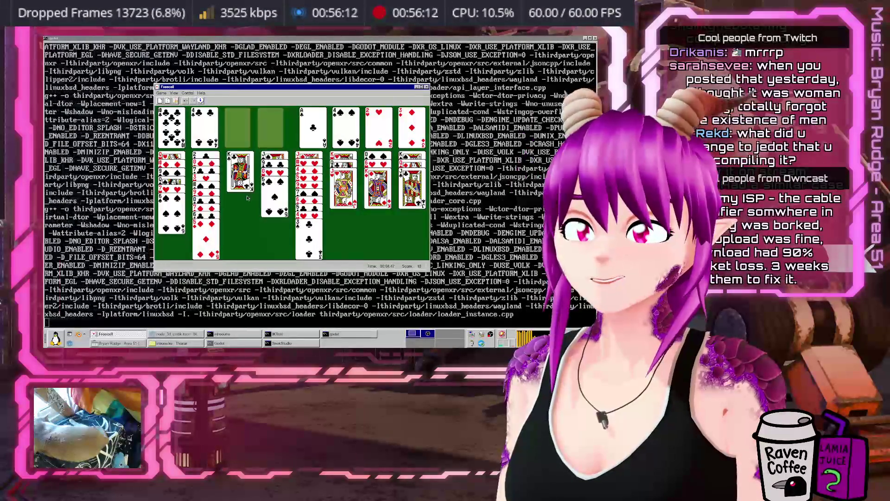
click(171, 126)
click(344, 213)
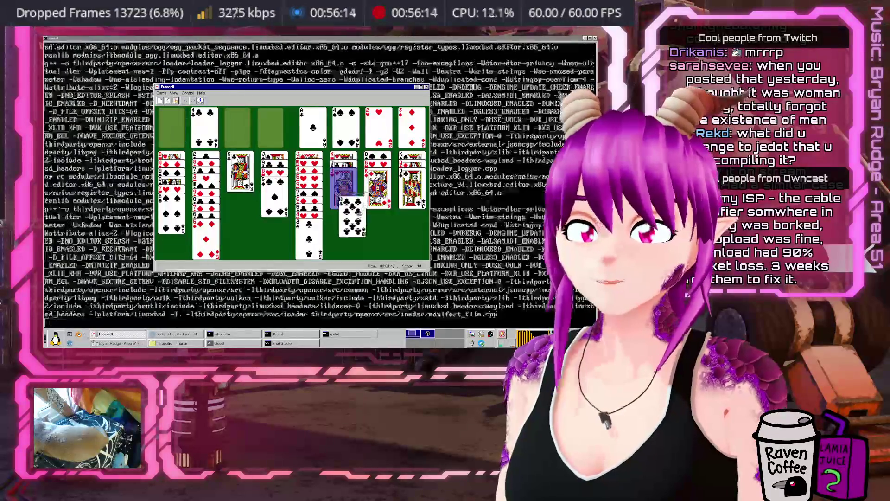
click(195, 125)
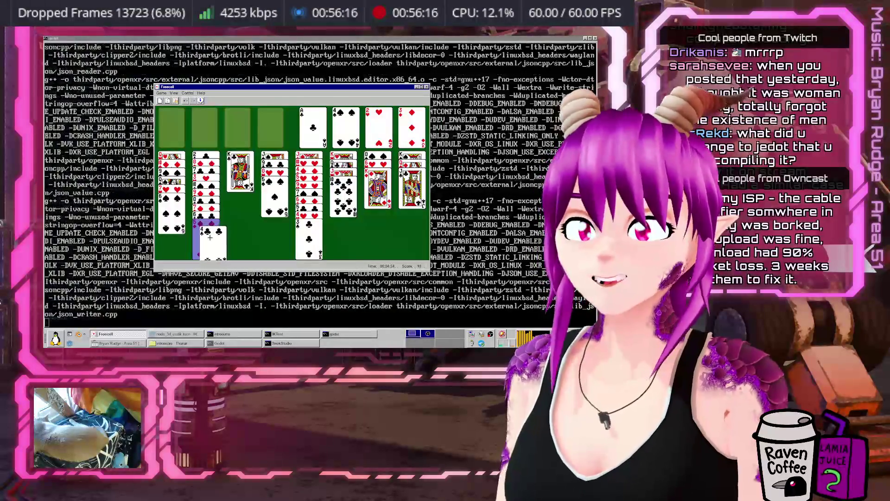
click(206, 231)
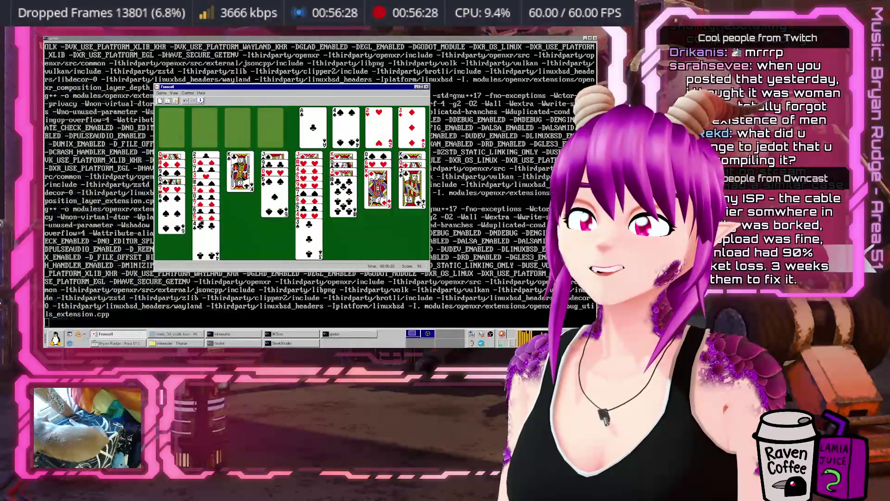
Step: Stack cards from columns 1 and 2 onto column 6
click(196, 198)
click(206, 232)
click(343, 194)
click(172, 228)
click(331, 154)
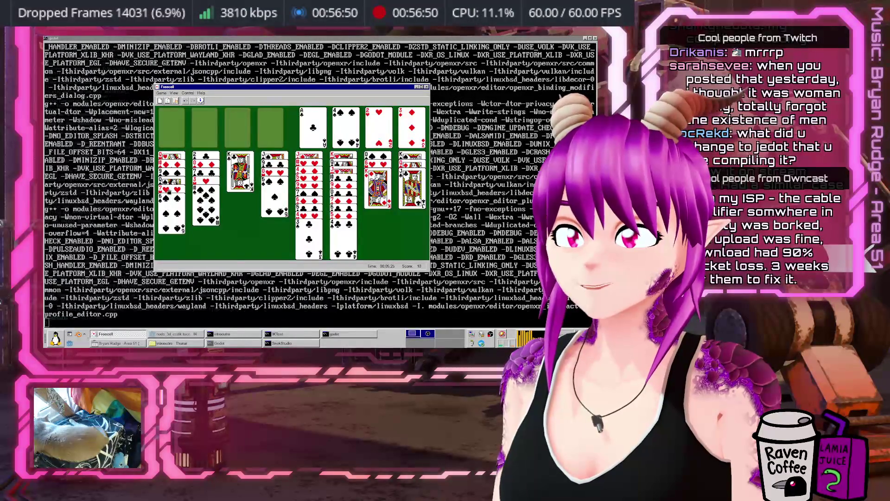
Step: Clear column 1 by moving Q♥ onto K♠ and the 10♦–9♠ pair onto J♣ in column 8
drag(166, 214, 176, 140)
drag(200, 137, 204, 129)
mouse_move(173, 195)
mouse_down()
mouse_move(377, 195)
mouse_move(178, 195)
mouse_up()
mouse_move(172, 163)
mouse_down()
mouse_move(420, 204)
mouse_move(417, 191)
mouse_up()
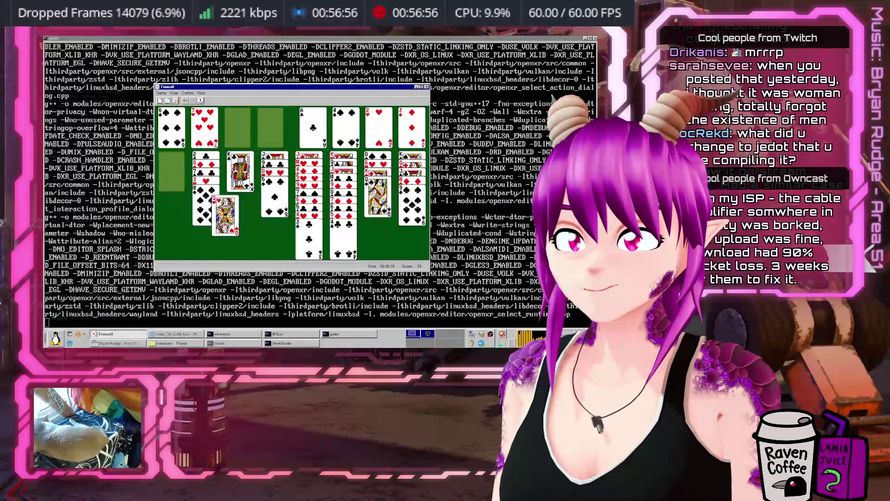
drag(204, 129, 172, 166)
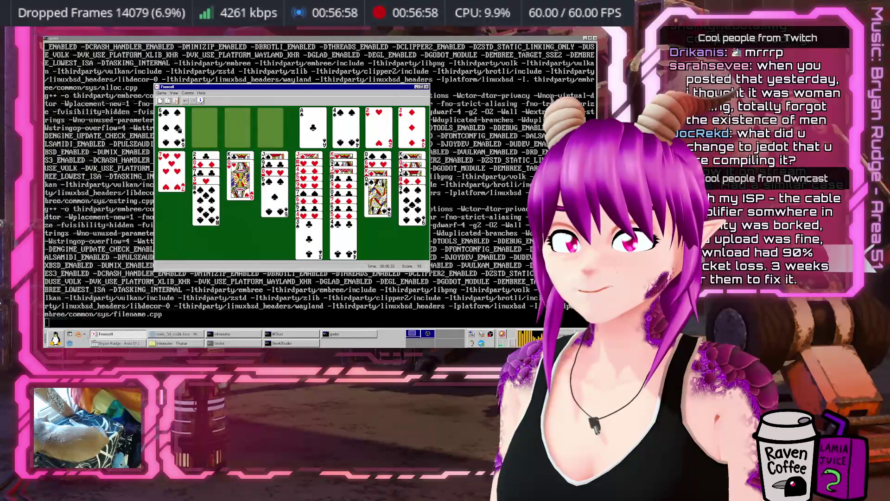
Step: Put the 7♥ and 6♠ into column 1, park the 6♠, then move the 7♠–3♣ run onto the 8♥
drag(171, 125, 173, 171)
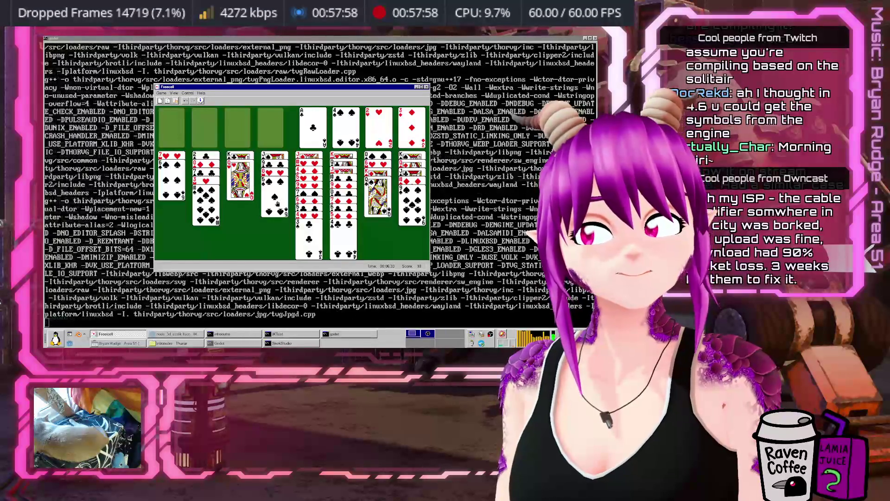
double_click(276, 203)
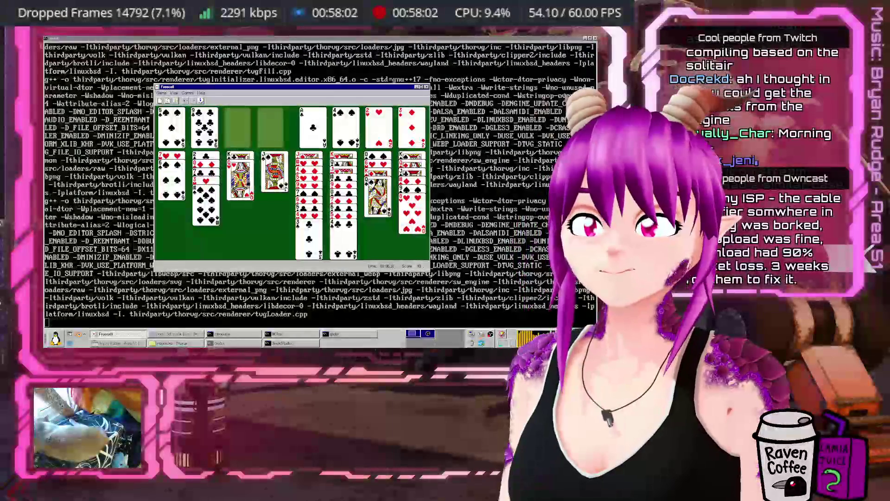
click(378, 195)
click(240, 186)
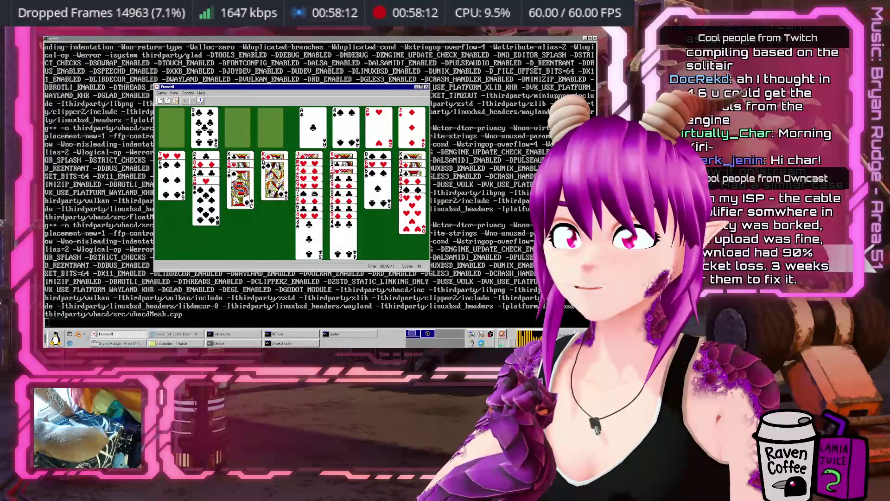
drag(315, 201, 320, 204)
drag(409, 216, 421, 205)
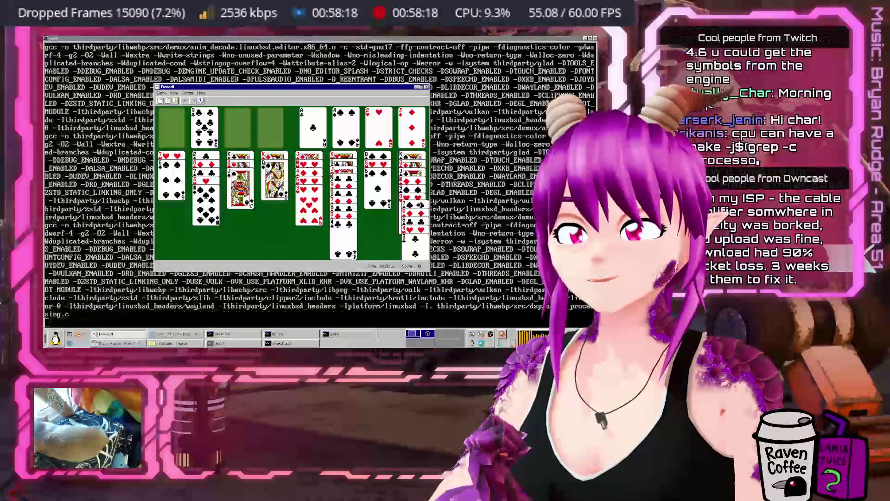
Step: Shift the 4♥–3♣ run onto column 7 and rearrange column 5's red cards among columns 1, 2 and 5
click(418, 204)
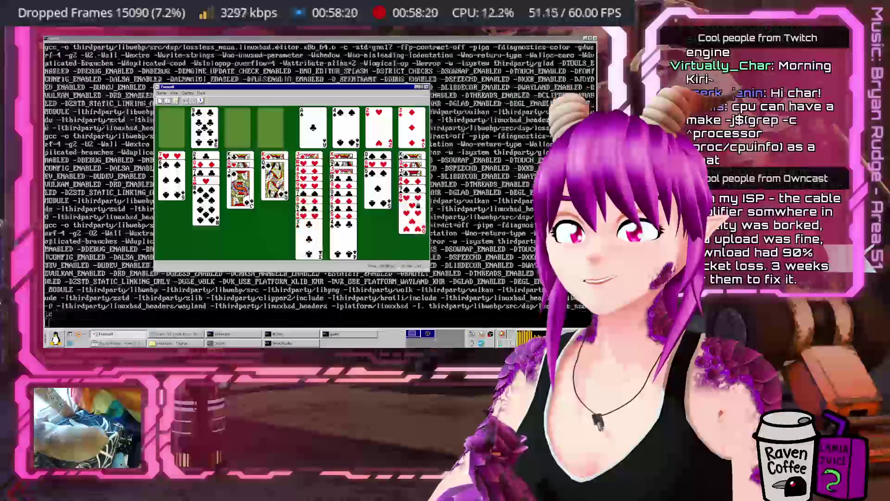
click(316, 210)
click(378, 204)
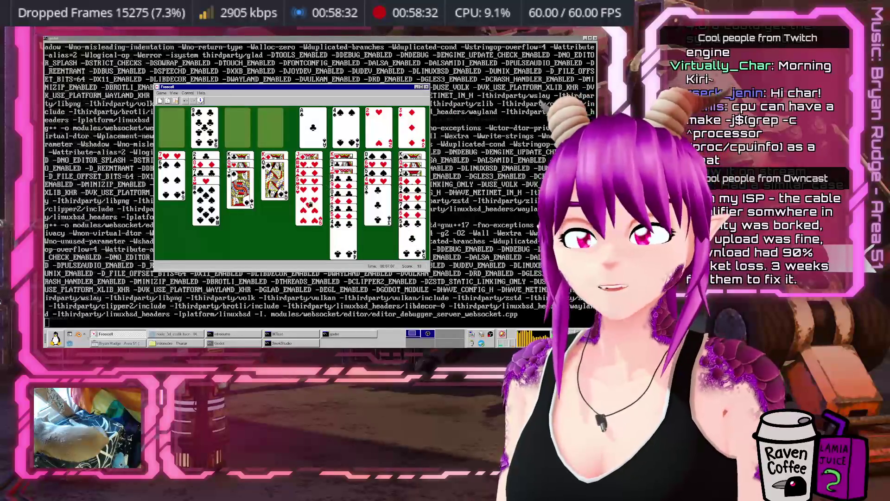
click(311, 203)
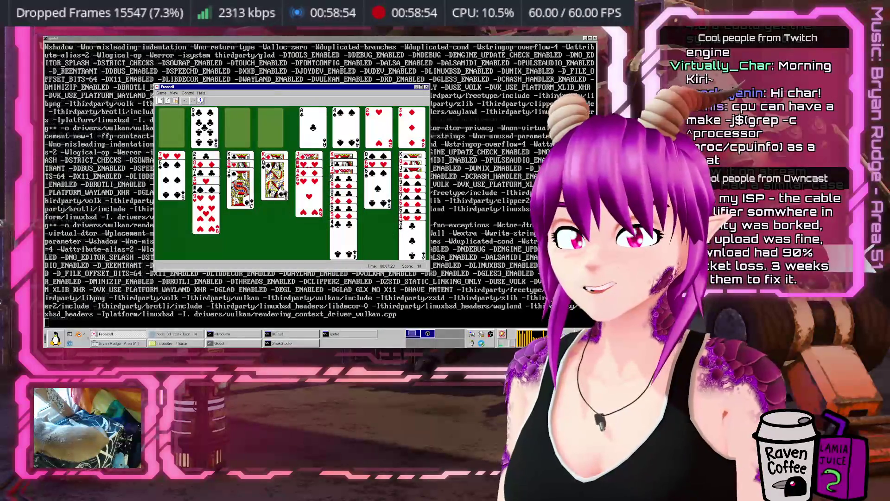
click(309, 204)
mouse_move(325, 246)
mouse_down()
mouse_move(284, 189)
mouse_move(373, 204)
mouse_up()
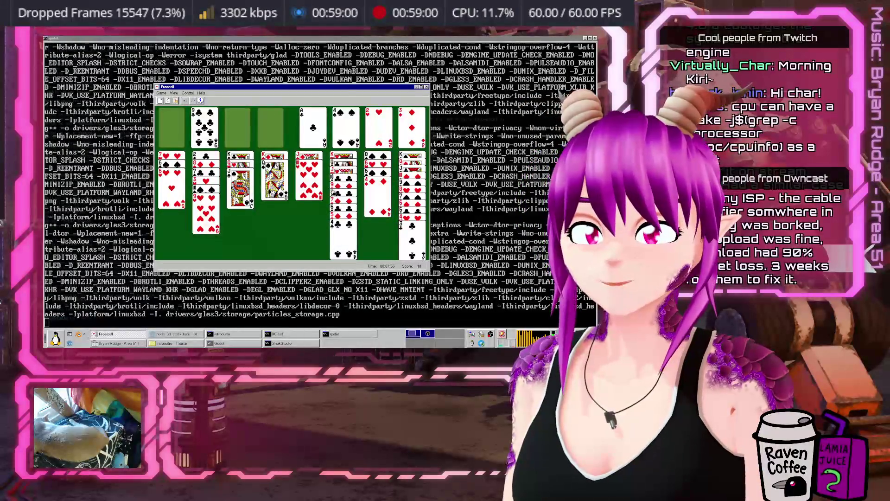
Step: Move the J♥ pair onto column 3, lift the queen from column 4, and place the 10♠–9♥ pair on column 4
drag(309, 157, 240, 204)
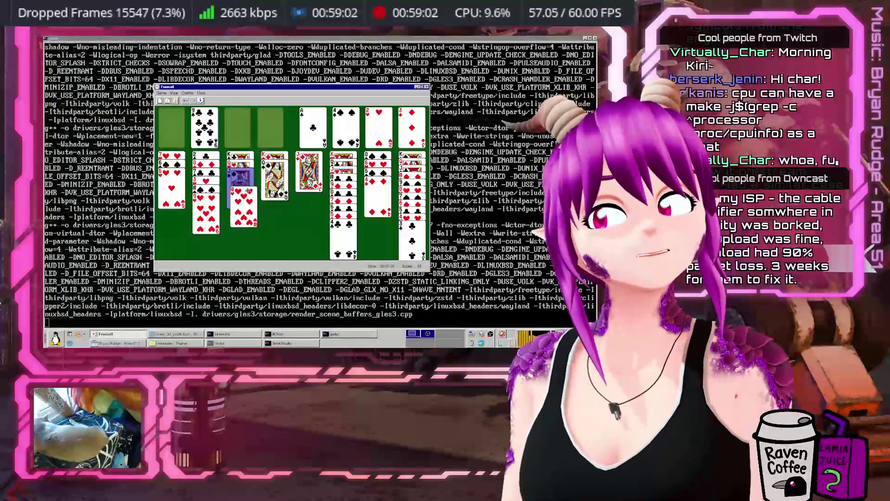
mouse_move(275, 179)
mouse_down()
mouse_move(284, 204)
mouse_move(276, 194)
mouse_up()
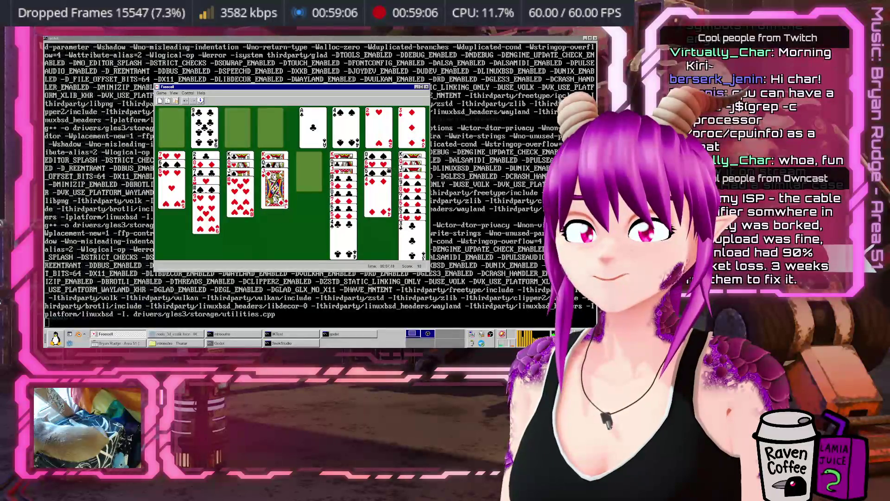
click(203, 183)
click(261, 203)
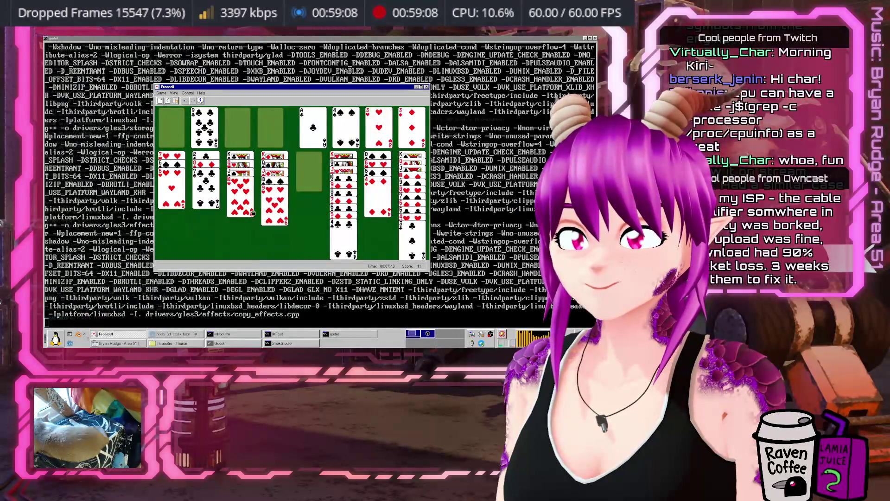
click(200, 192)
click(204, 196)
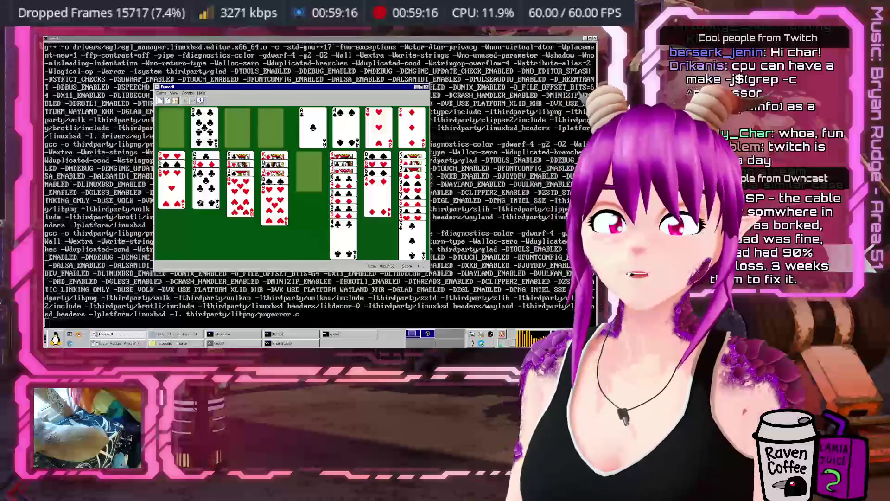
Step: Play the 9♣ from its free cell onto column 3 to finish the game
mouse_move(537, 341)
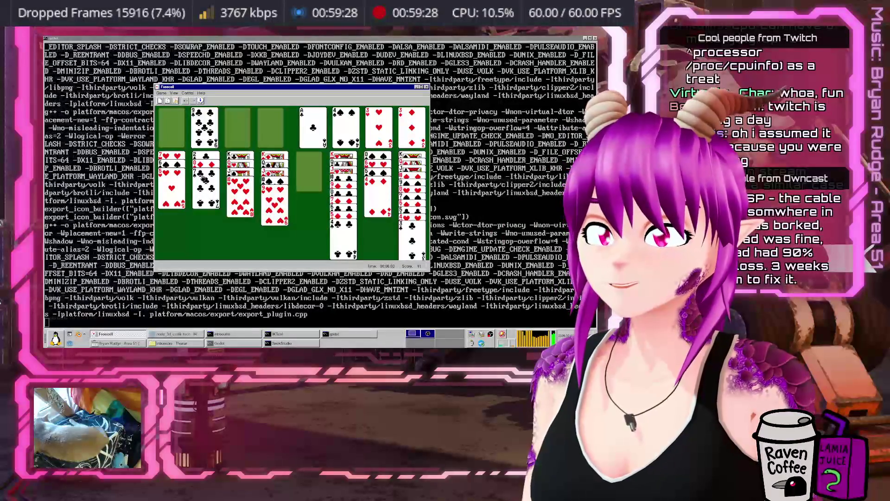
click(211, 125)
click(238, 209)
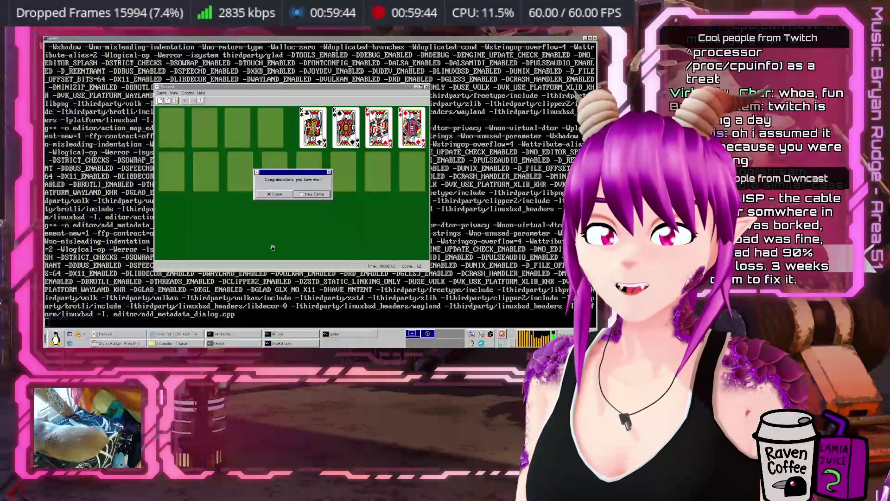
Step: Deal a new game, send the aces and 2♦ up, and move bottom cards from columns 2 and 5 to columns 7 and 6
click(312, 194)
click(409, 235)
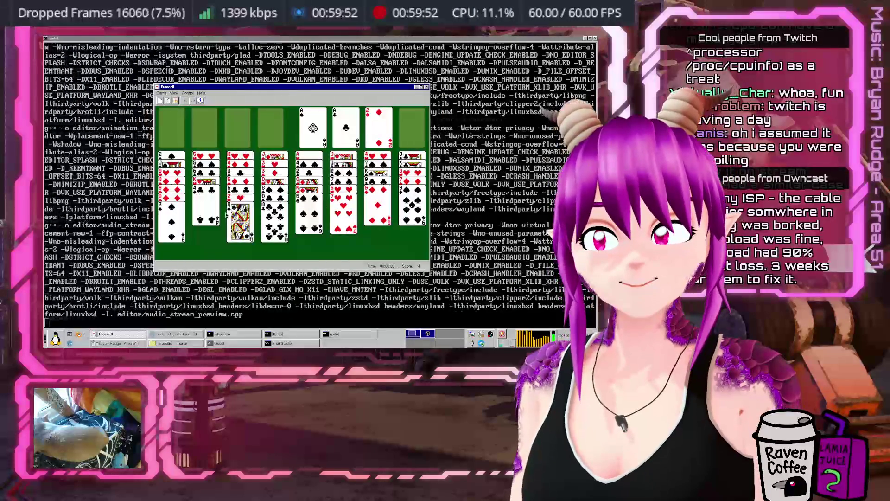
click(205, 215)
click(377, 216)
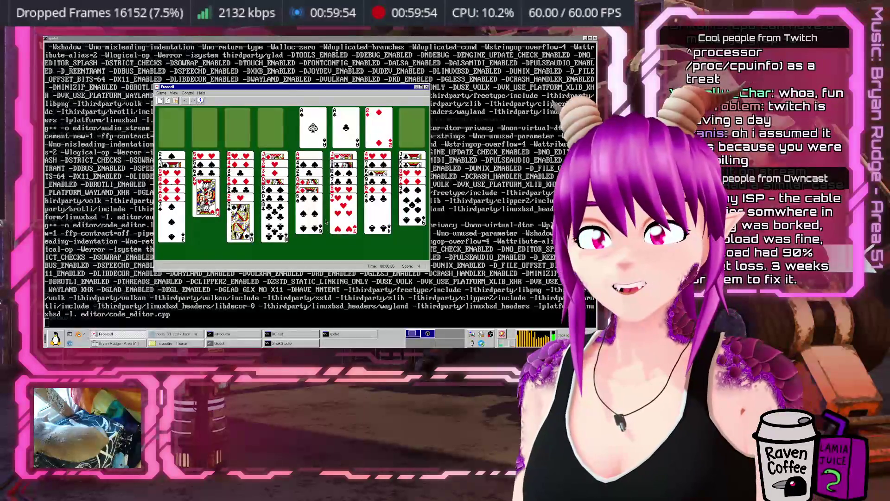
click(309, 218)
click(343, 220)
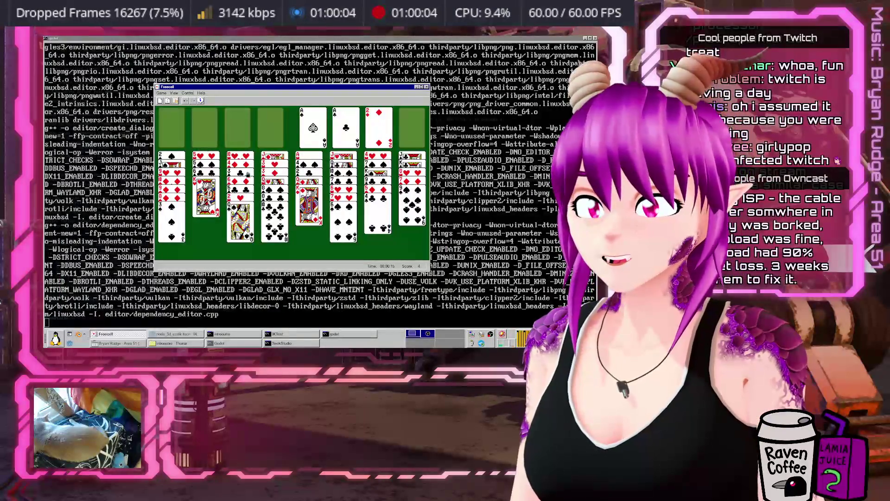
Step: Move column 3's queen onto column 2's king, the 2♥ onto the 3♠, column 7's bottom card to column 6, column 2's to column 5
click(240, 223)
click(206, 199)
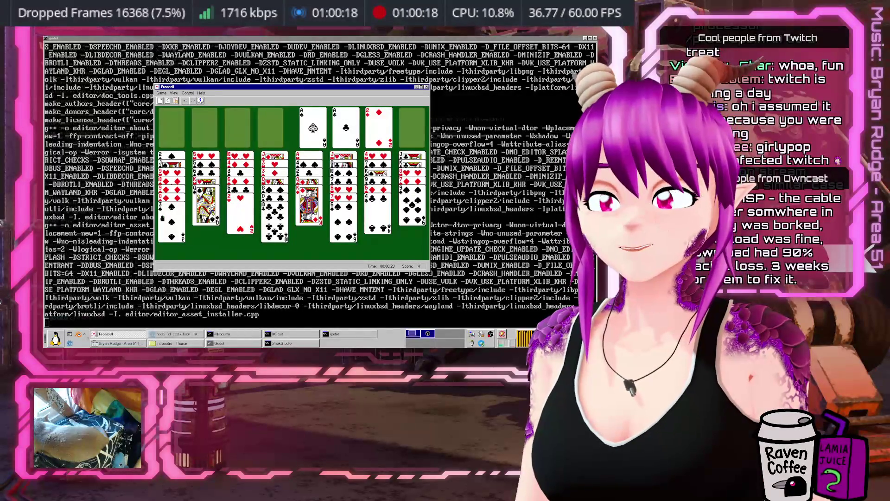
drag(231, 216, 197, 239)
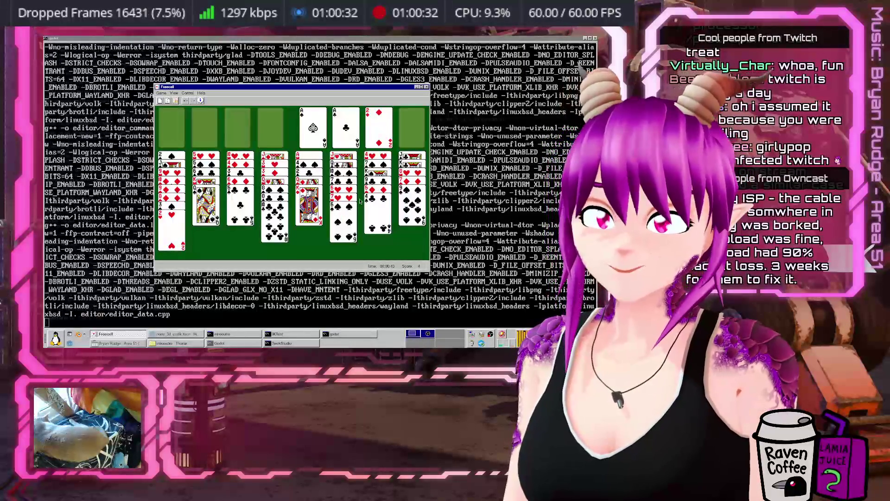
click(377, 220)
click(343, 223)
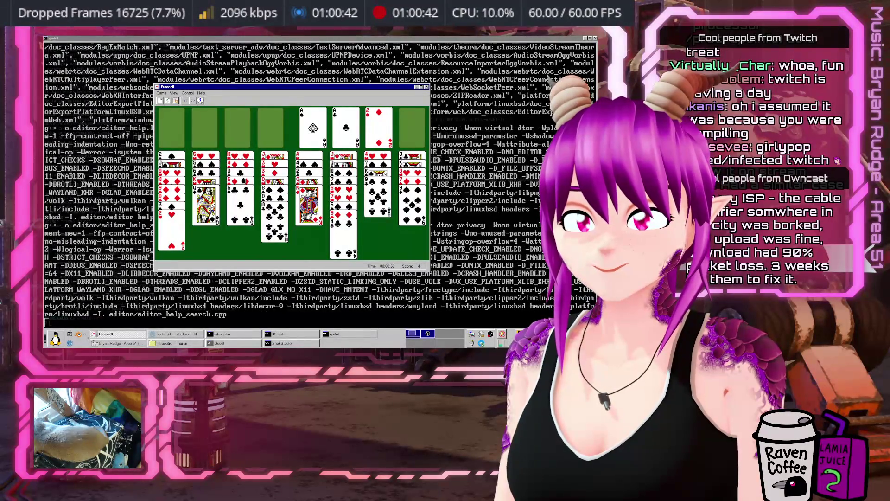
click(211, 223)
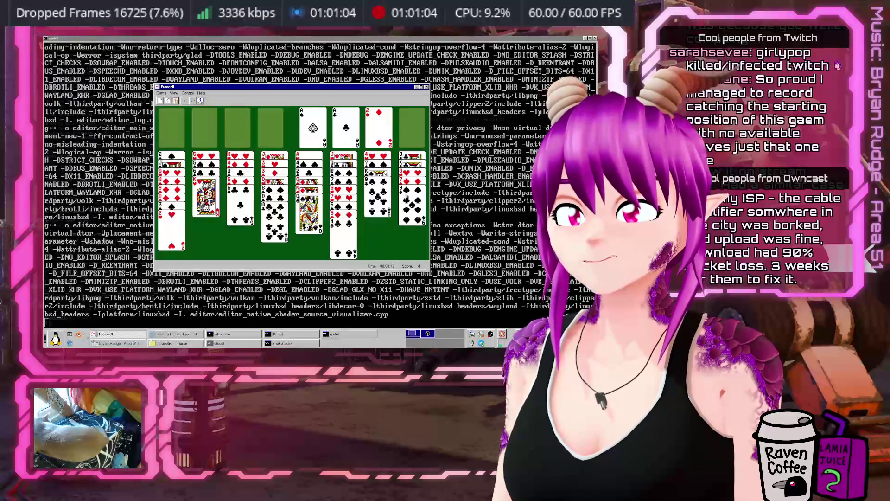
Step: Park the 4♠ and the 7♦ from column 8 in the free cells
double_click(412, 215)
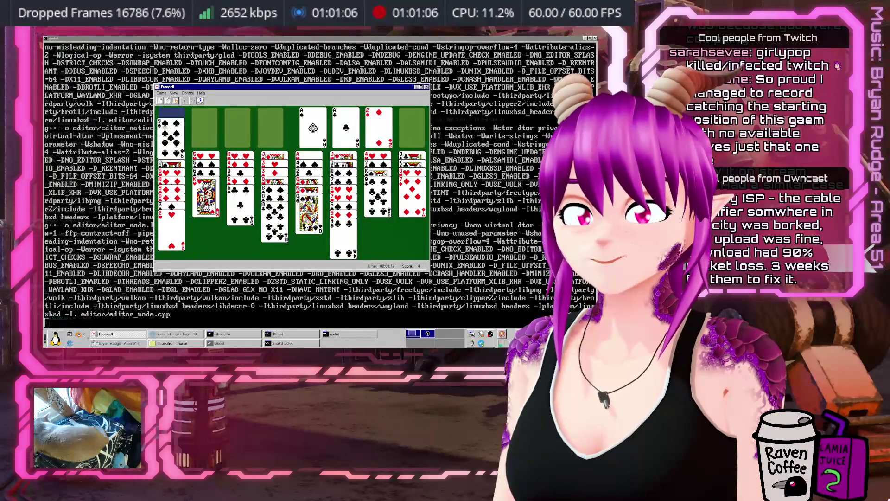
mouse_move(412, 199)
mouse_down()
mouse_move(250, 184)
mouse_move(166, 115)
mouse_move(204, 121)
mouse_up()
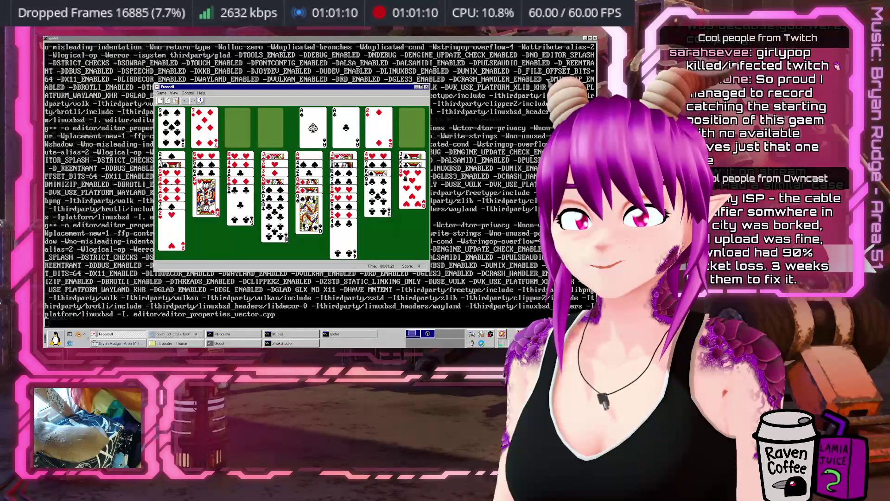
drag(406, 185, 383, 195)
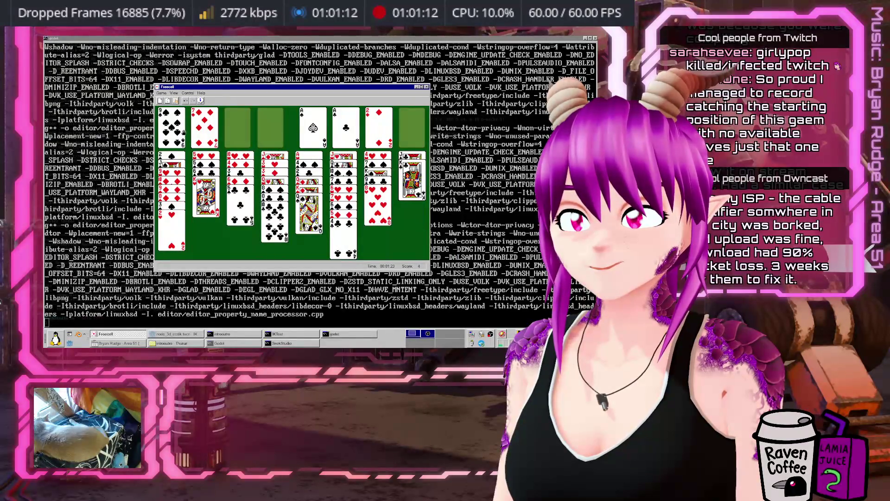
drag(212, 122, 404, 230)
Step: Move the 7♦ onto column 4, park a clubs card, and shift column 6's bottom cards onto column 4
mouse_move(269, 217)
mouse_down()
mouse_move(238, 130)
mouse_move(241, 190)
mouse_move(275, 223)
mouse_up()
drag(238, 128, 205, 131)
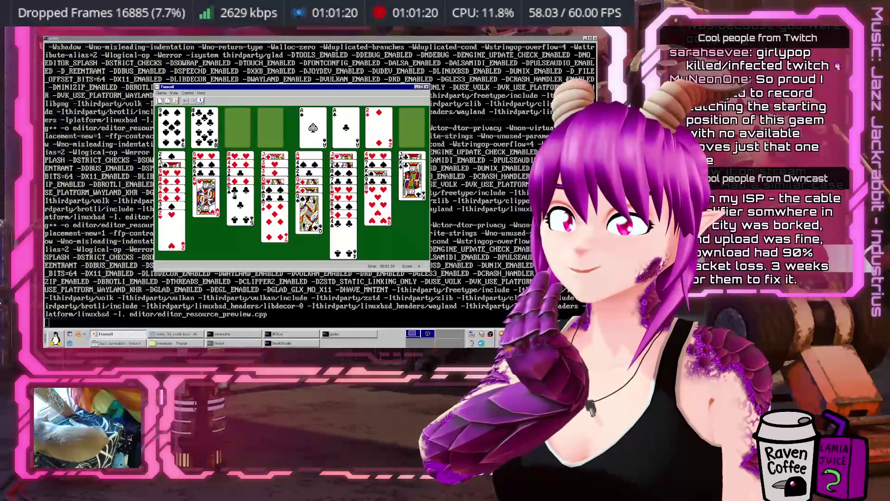
mouse_move(344, 241)
mouse_down()
mouse_move(341, 230)
mouse_move(269, 222)
mouse_move(262, 216)
mouse_move(270, 209)
mouse_up()
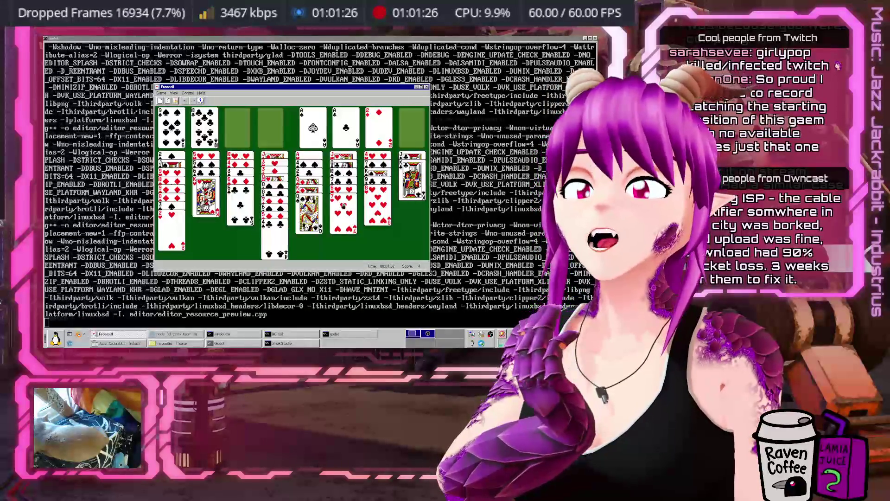
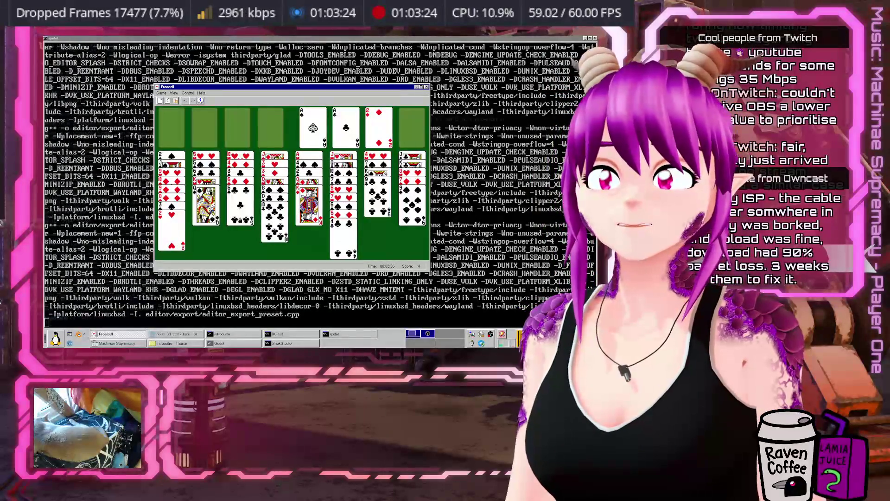
Step: Park column 4's clubs card in a free cell, move the 3♣ onto column 6, and shift the 2♥ off column 1
click(274, 228)
click(172, 128)
click(343, 241)
click(274, 223)
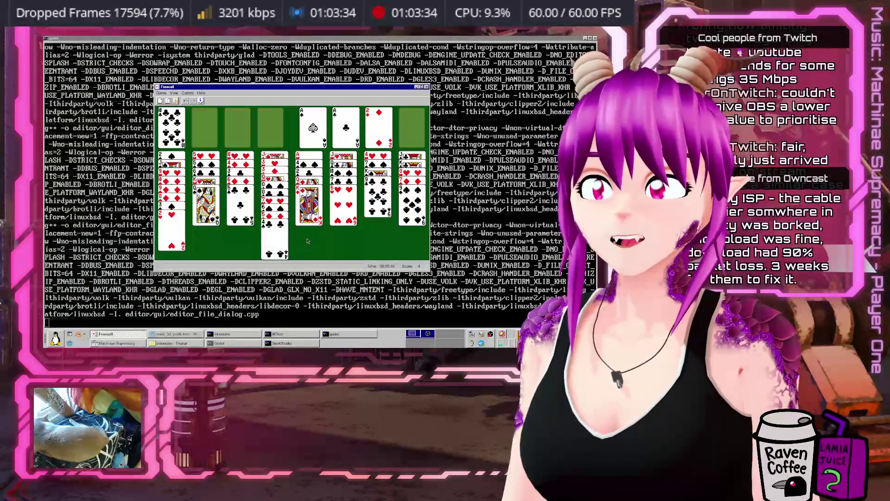
drag(239, 217, 357, 233)
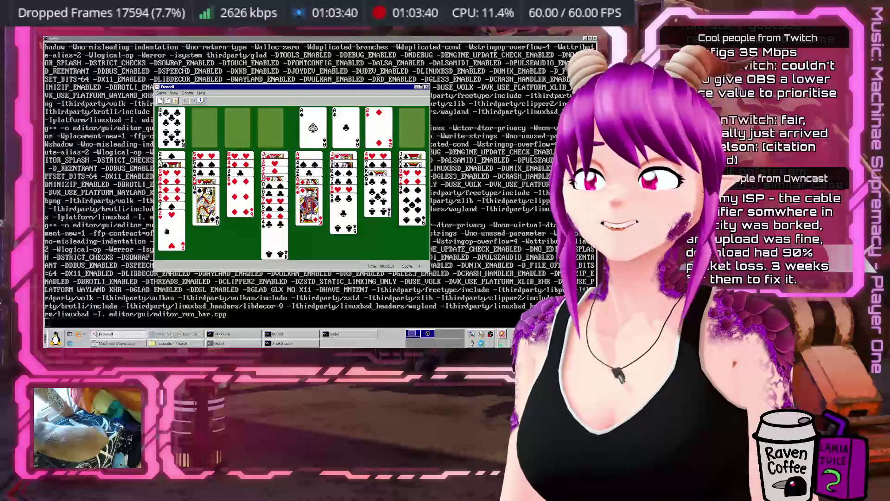
mouse_move(167, 231)
mouse_down()
mouse_move(224, 217)
mouse_move(170, 241)
mouse_up()
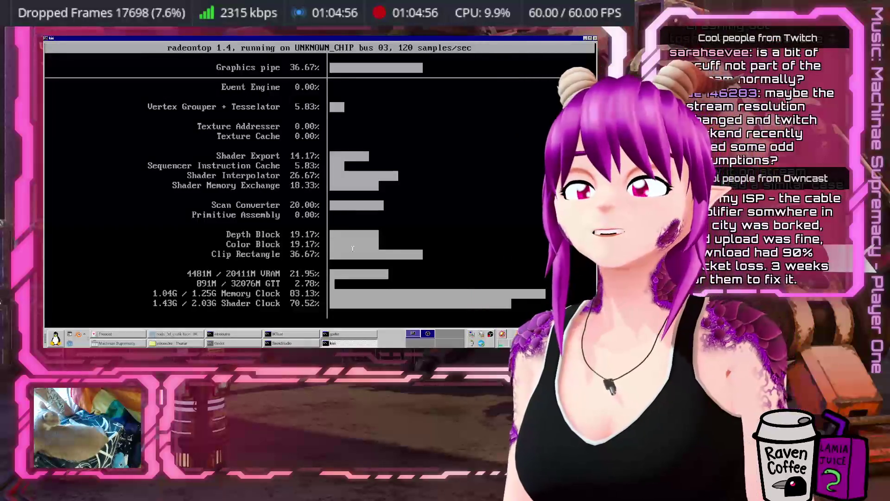
Step: Switch between the FreeCell and Godot build terminal windows, ending with FreeCell in front
click(118, 334)
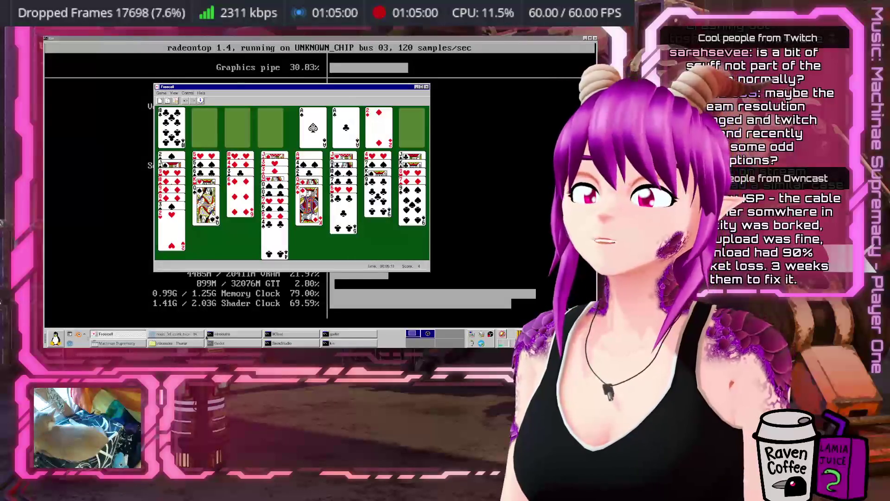
click(340, 335)
click(113, 335)
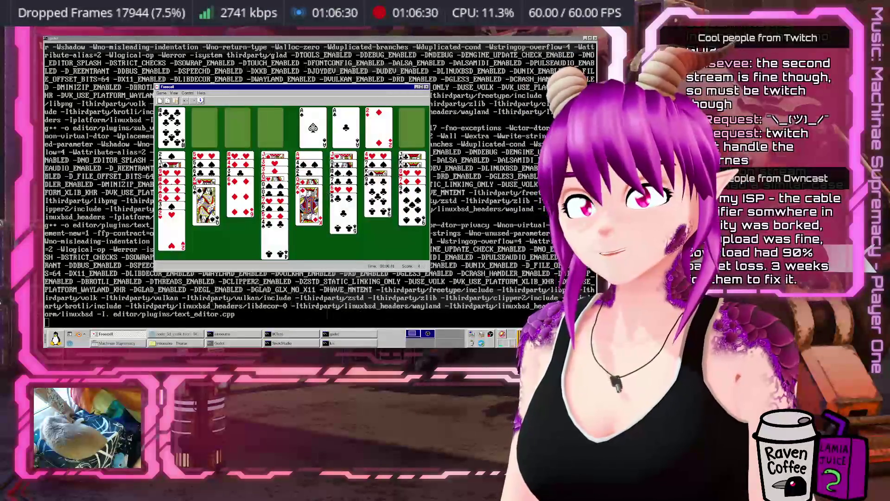
Step: Park the king of diamonds, queen of diamonds and 4 of spades in free cells
click(309, 204)
click(204, 128)
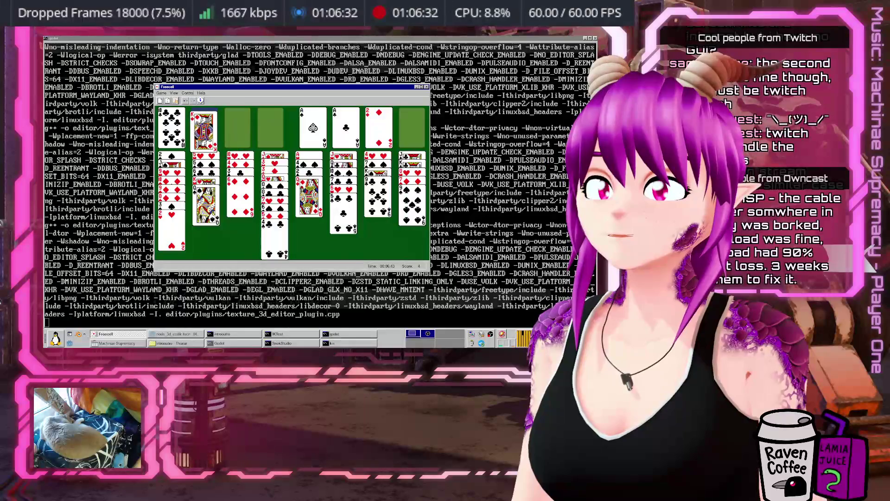
double_click(315, 190)
double_click(318, 172)
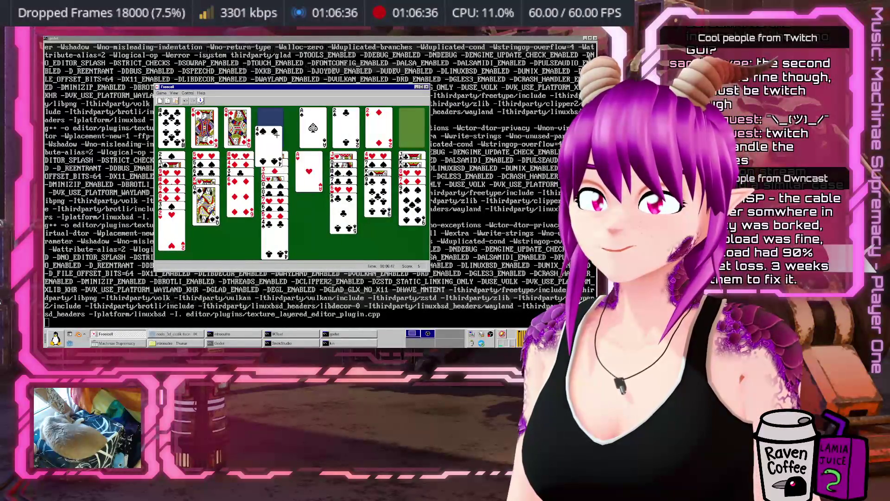
Step: Put the K♦ in the empty column with the black queen on it, then the 4♦ onto the 5♣
click(206, 127)
click(308, 171)
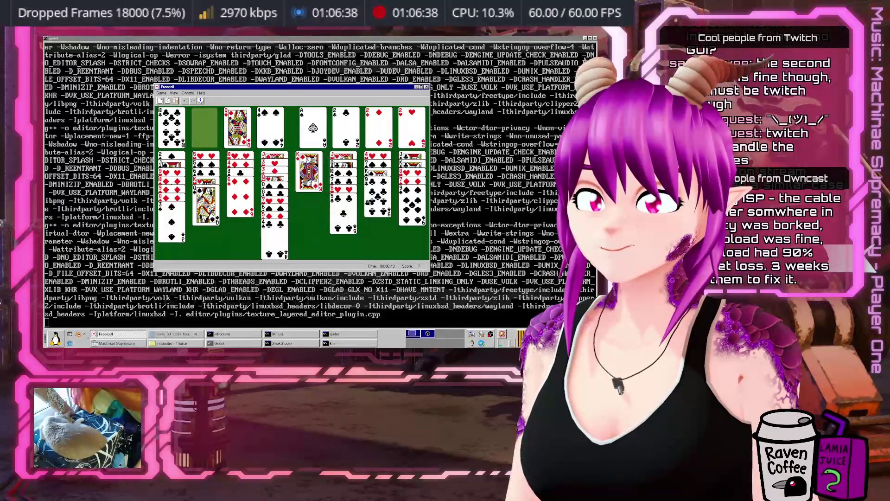
click(206, 204)
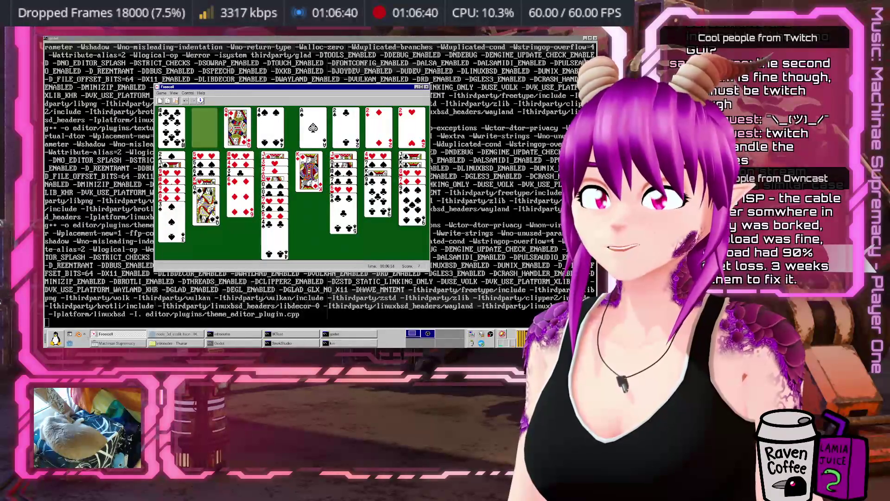
click(309, 181)
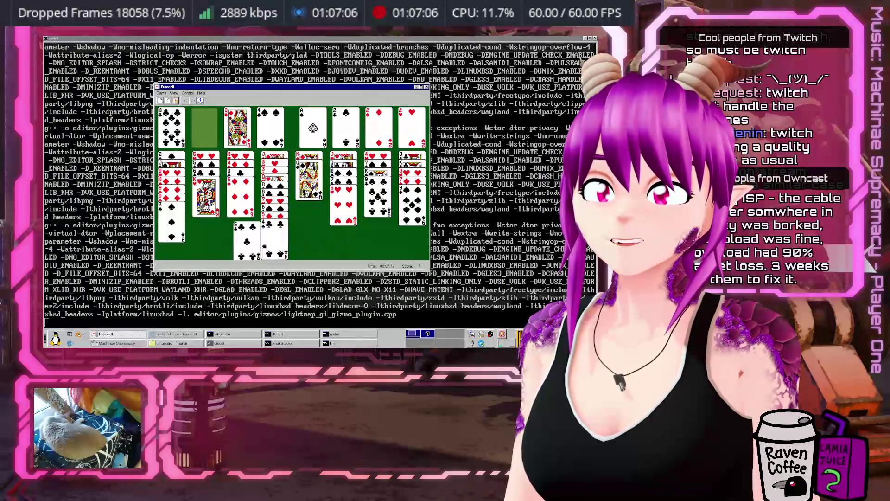
mouse_move(245, 209)
mouse_down()
mouse_move(253, 230)
mouse_move(204, 127)
mouse_up()
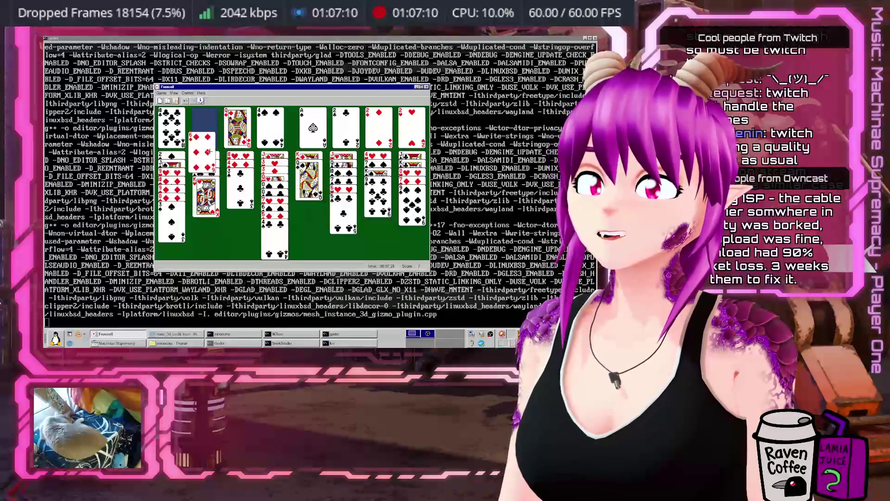
mouse_move(242, 185)
mouse_down()
mouse_move(297, 199)
mouse_move(338, 227)
mouse_up()
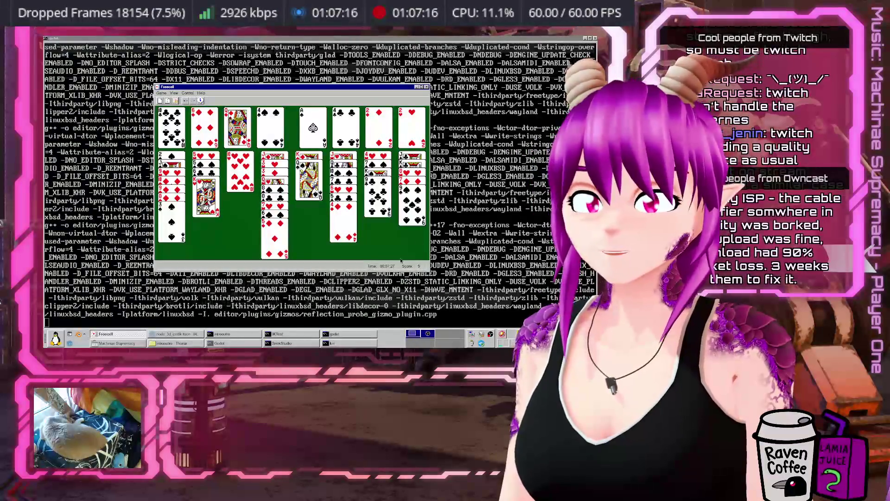
Step: Undo four moves, then redo the 5 of clubs move
click(185, 101)
click(185, 101)
click(185, 101)
click(184, 100)
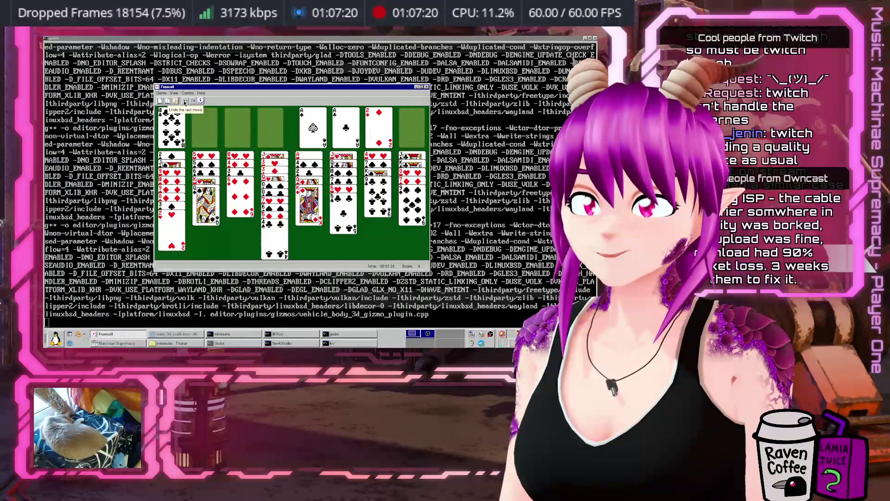
click(184, 100)
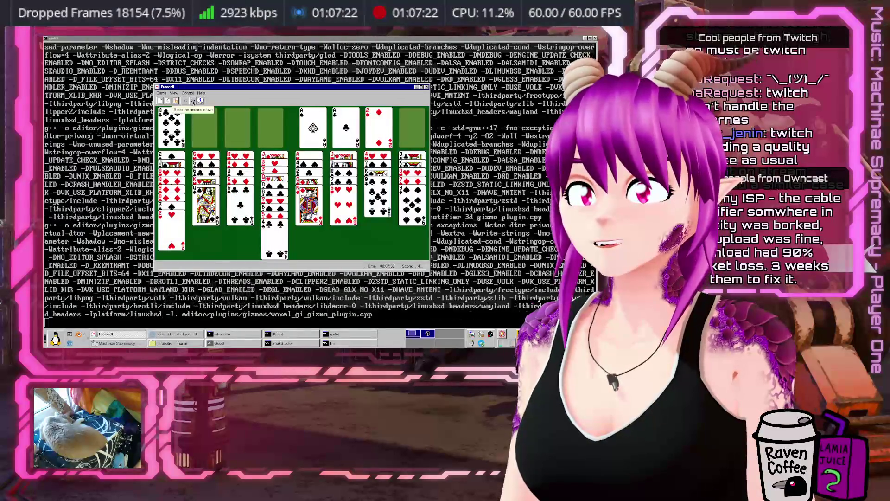
click(193, 101)
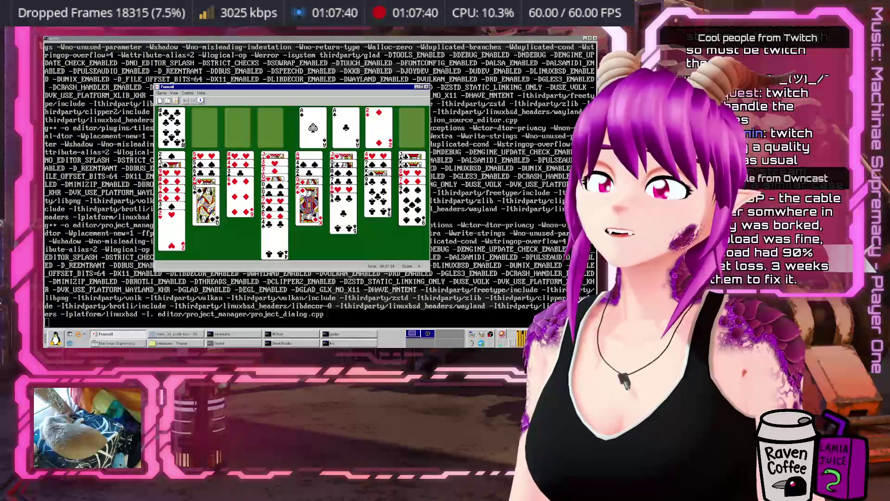
click(378, 204)
click(204, 128)
click(308, 209)
click(238, 127)
click(378, 204)
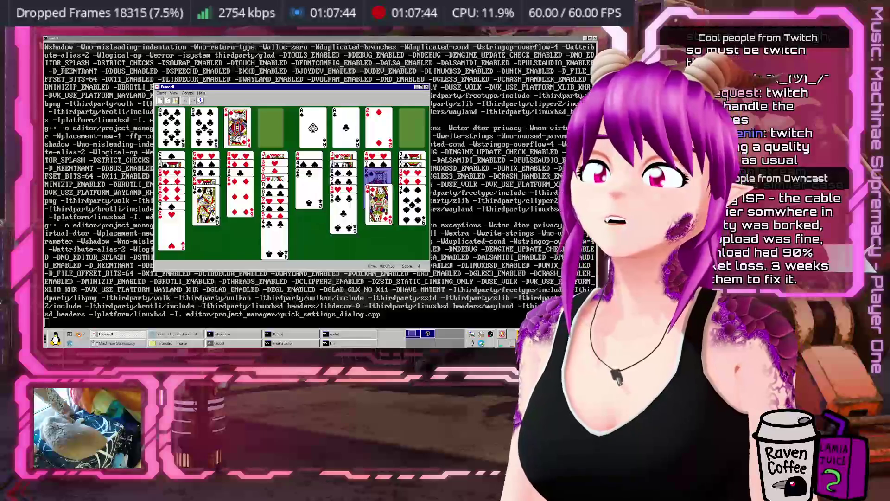
click(184, 102)
click(184, 101)
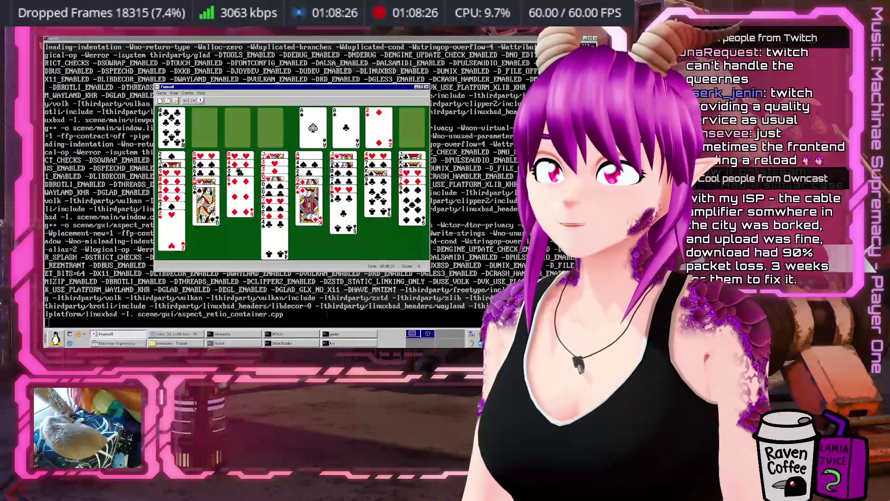
Step: Build column 6 down with the 4♦, 3♣ and 2♥, using free cells for the 6♦ and 3♣
double_click(235, 197)
double_click(237, 190)
click(239, 183)
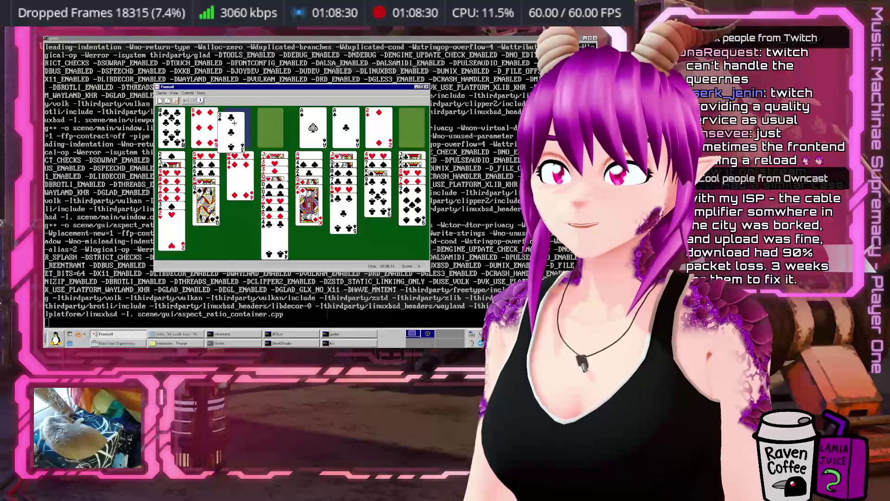
click(331, 235)
click(245, 139)
click(343, 232)
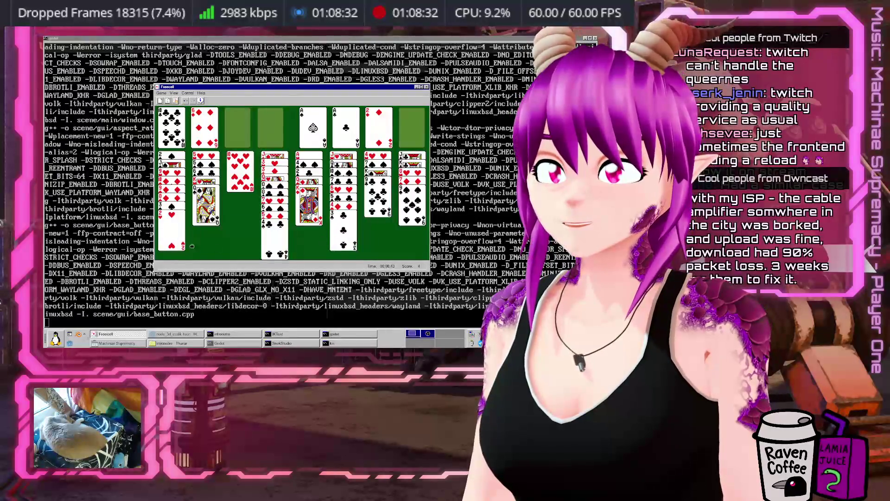
click(172, 234)
click(337, 255)
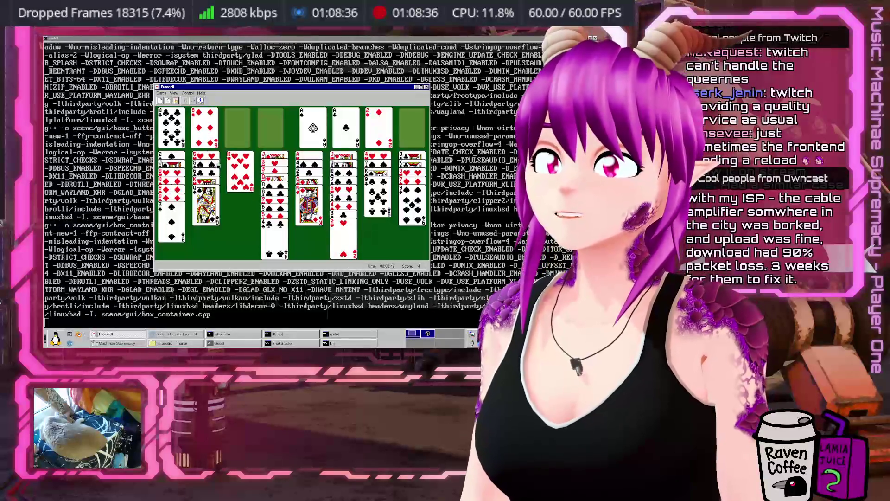
Step: Move the 6♠ from column 8 onto the end of column 3, undoing a first attempt
click(412, 218)
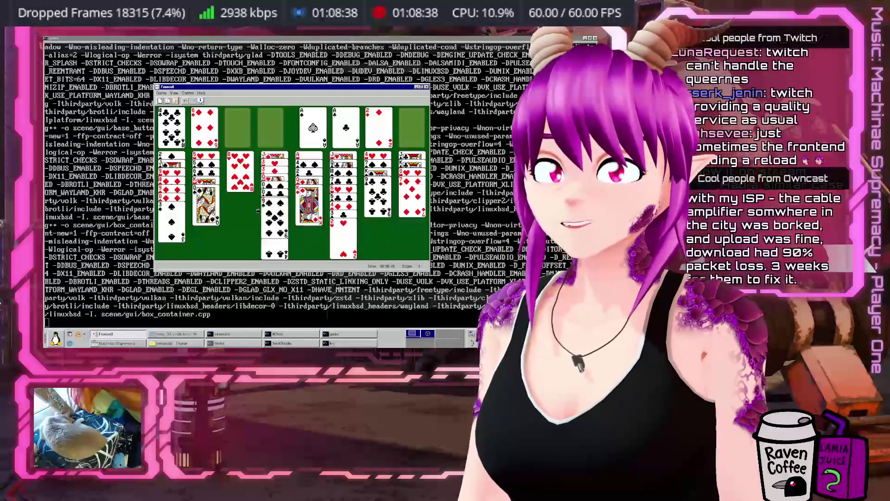
click(240, 186)
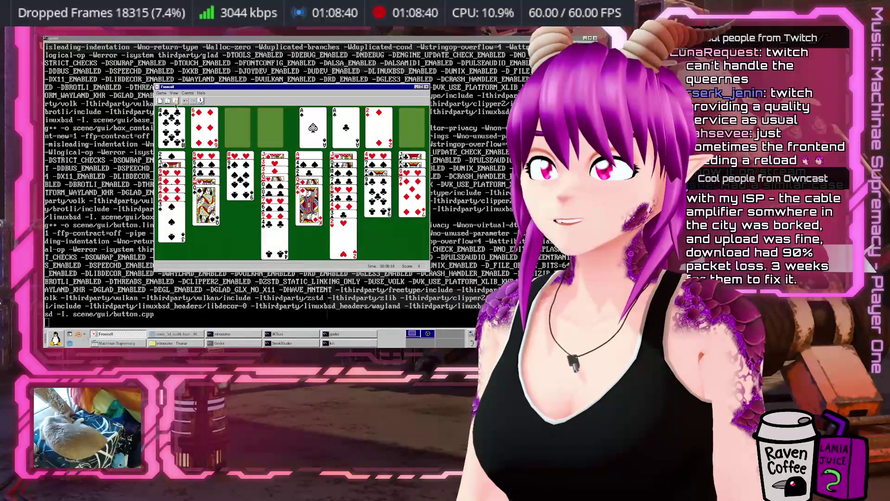
click(187, 101)
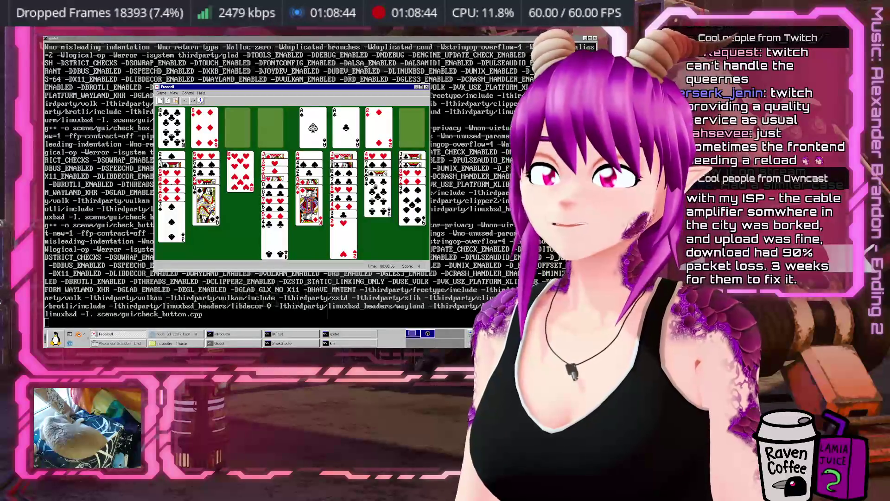
click(412, 204)
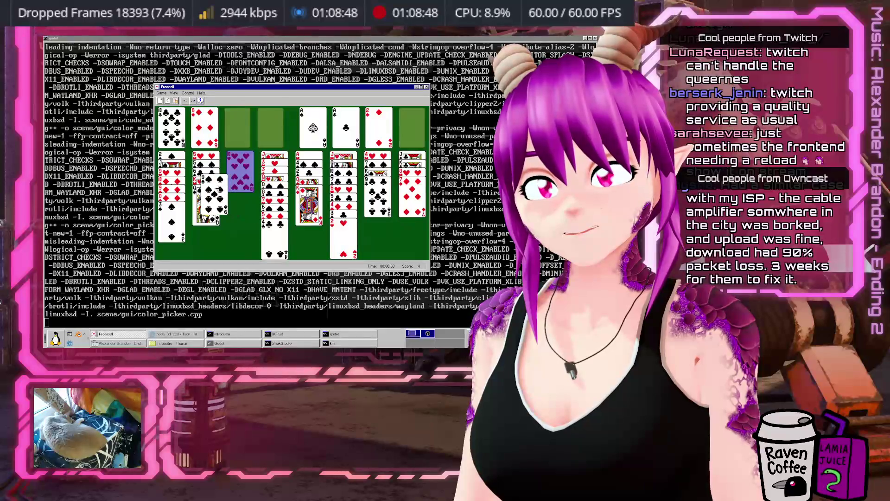
click(240, 183)
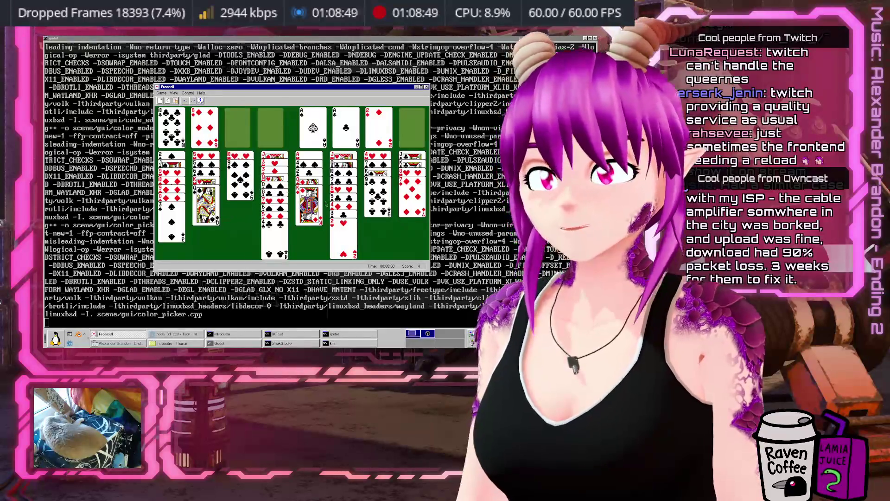
Step: Park the 7♦ and K♣ in free cells and put a heart card onto the 6♠
mouse_move(409, 197)
mouse_down()
mouse_move(219, 130)
mouse_move(232, 129)
mouse_up()
click(412, 190)
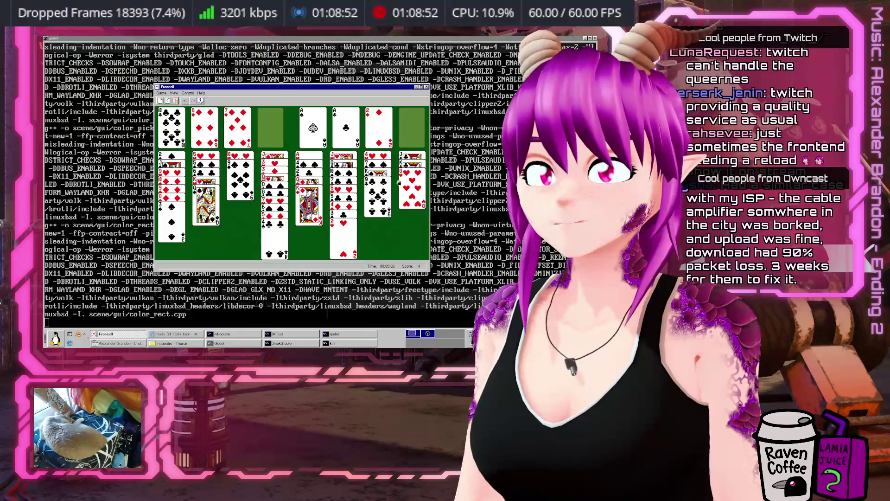
click(240, 190)
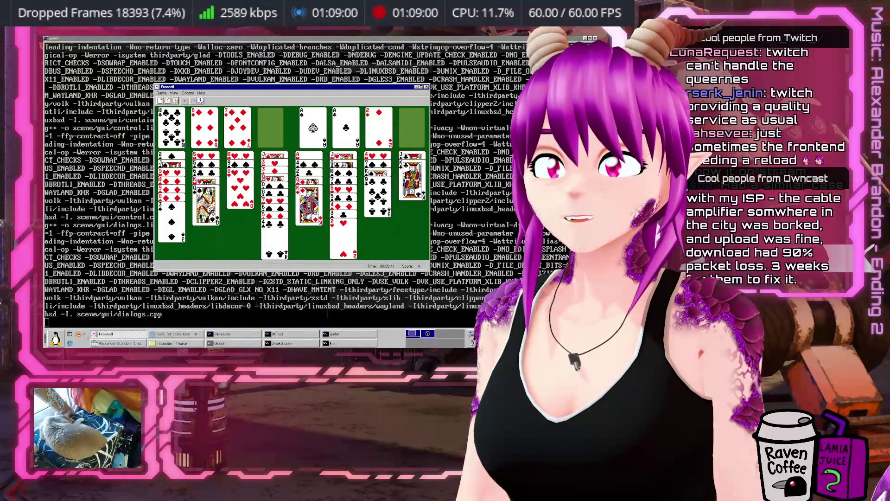
click(241, 194)
click(250, 143)
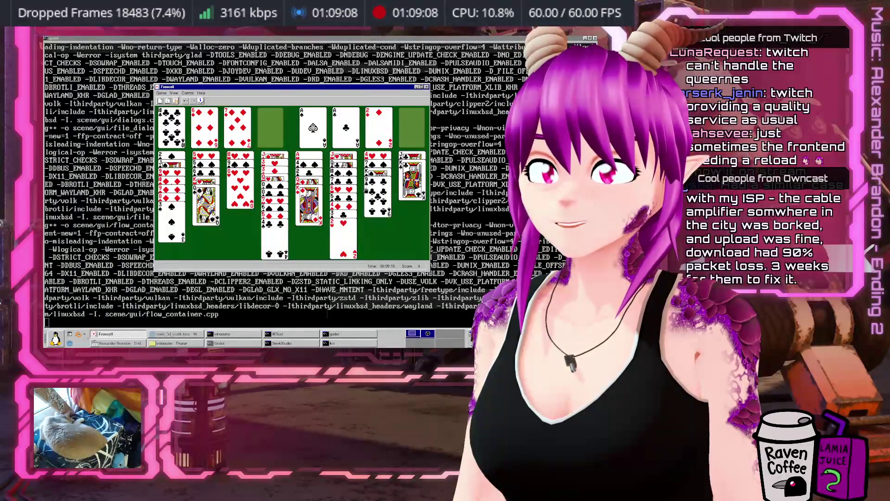
double_click(412, 185)
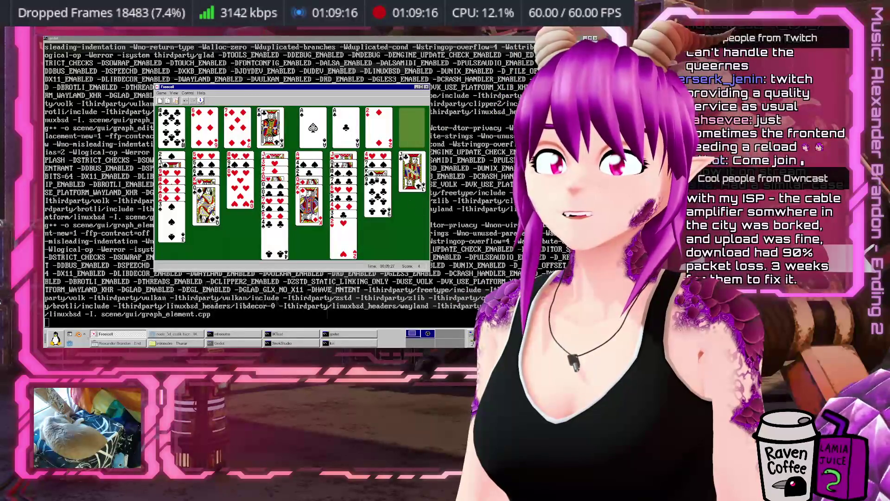
Step: Undo three moves and replay the 6♠ onto column 3
click(185, 101)
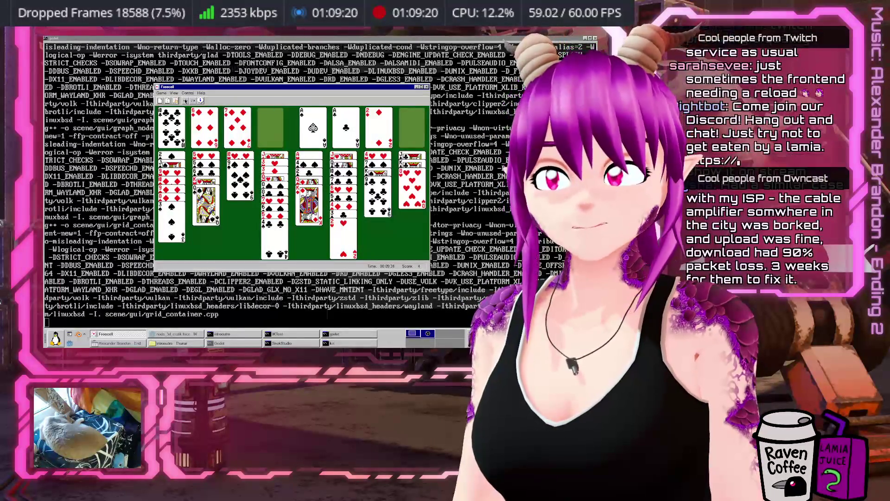
click(185, 100)
click(185, 100)
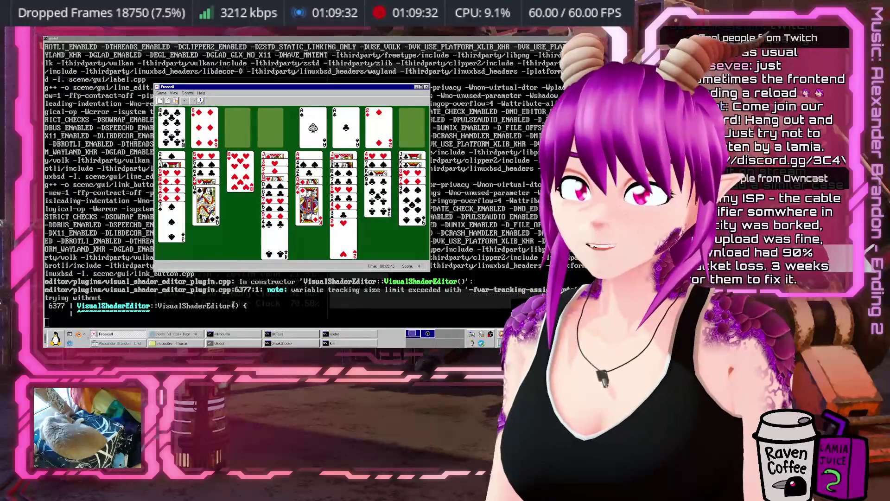
mouse_move(270, 87)
mouse_down()
mouse_move(278, 243)
mouse_move(296, 179)
mouse_move(264, 66)
mouse_up()
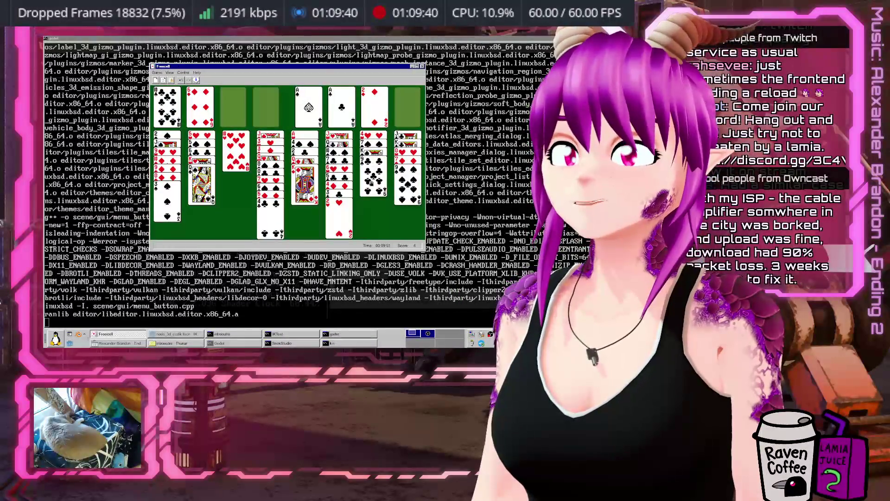
click(397, 182)
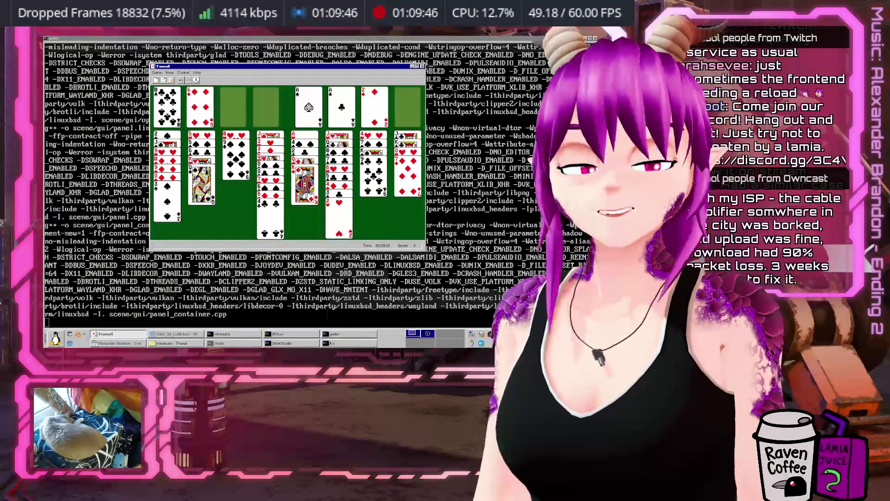
Step: Clear column 2 into free cells and column 8, then refill it with the 6♦ and 5♠
drag(201, 195, 301, 218)
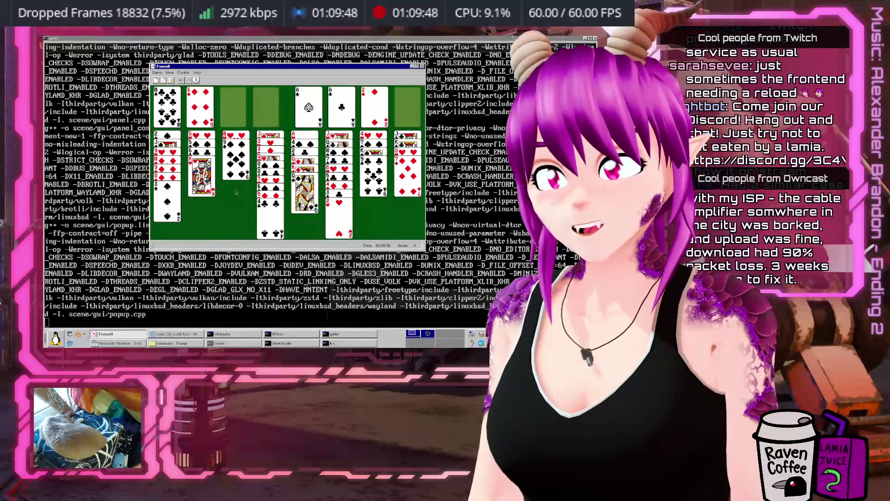
double_click(202, 177)
double_click(202, 159)
double_click(201, 160)
drag(202, 160, 387, 190)
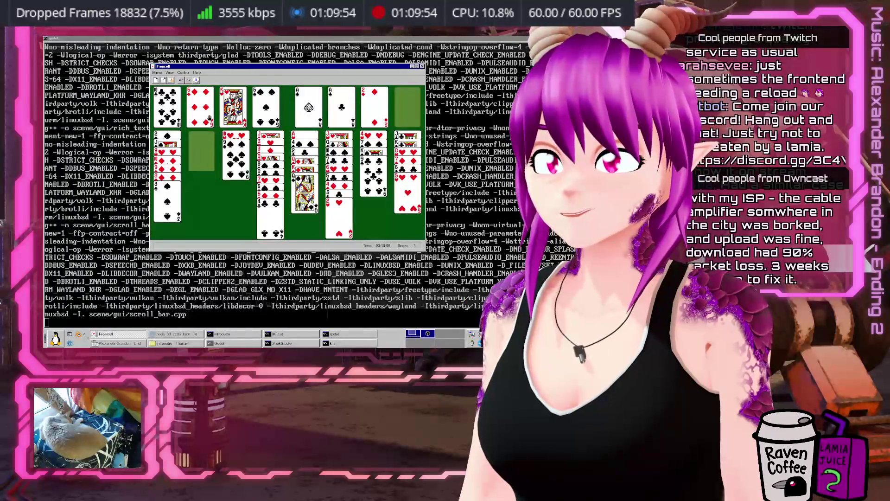
drag(200, 112, 202, 153)
drag(256, 104, 194, 182)
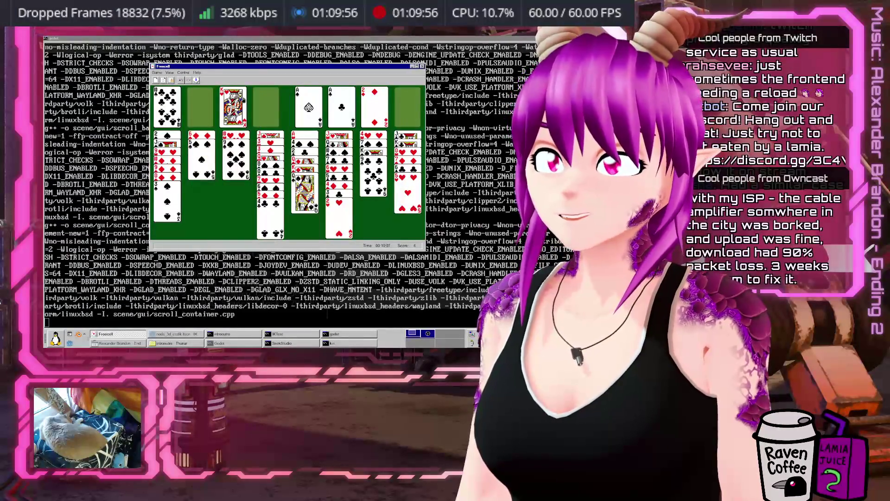
drag(233, 106, 201, 107)
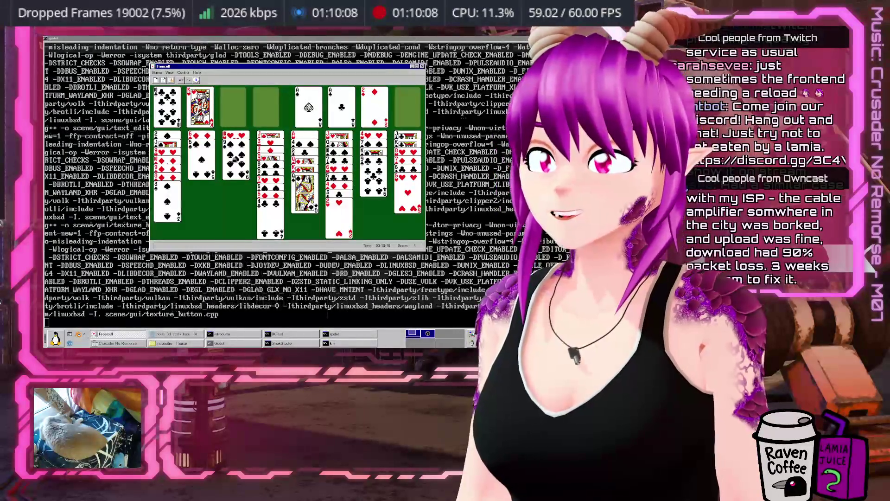
Step: Park the 3♠ in a free cell and try the 8♦ on the 9♣, returning it to column 1
mouse_move(175, 195)
mouse_down()
mouse_move(440, 200)
mouse_move(314, 221)
mouse_up()
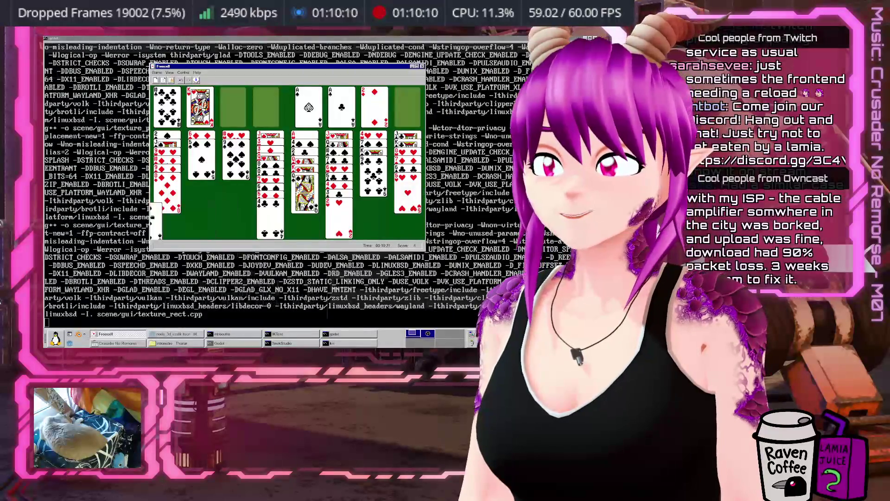
drag(168, 195, 233, 107)
drag(168, 179, 373, 183)
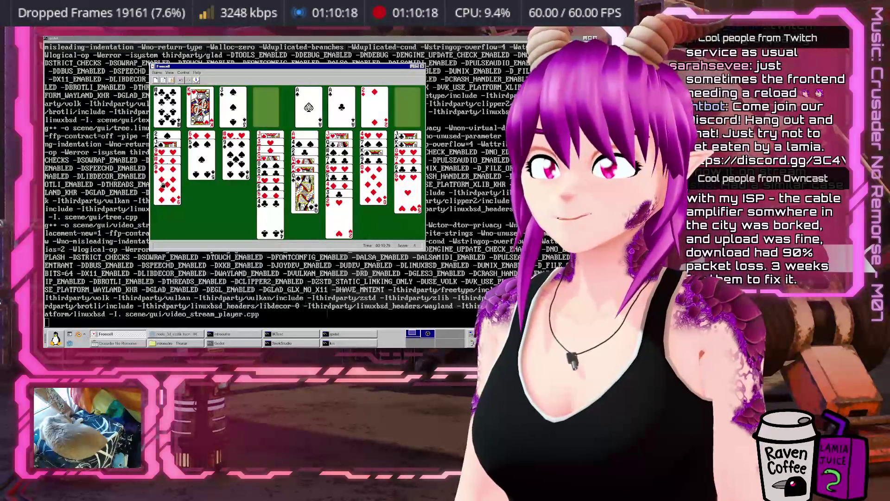
click(373, 186)
click(167, 185)
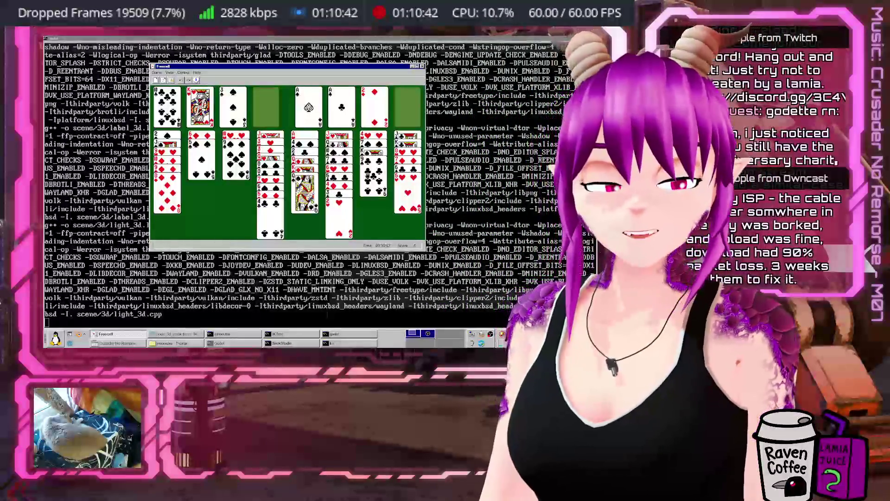
Step: Check column 6's covered cards, then move the 8♦ onto the 9♣ in column 7
right_click(343, 167)
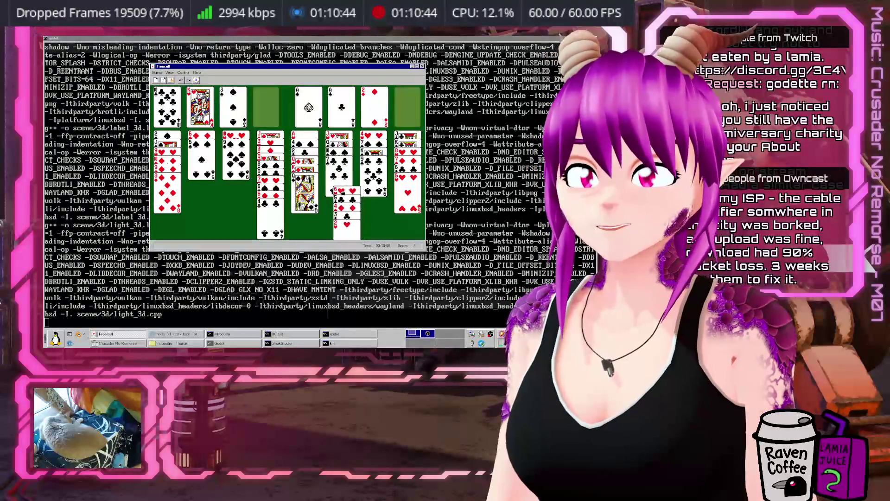
right_click(344, 166)
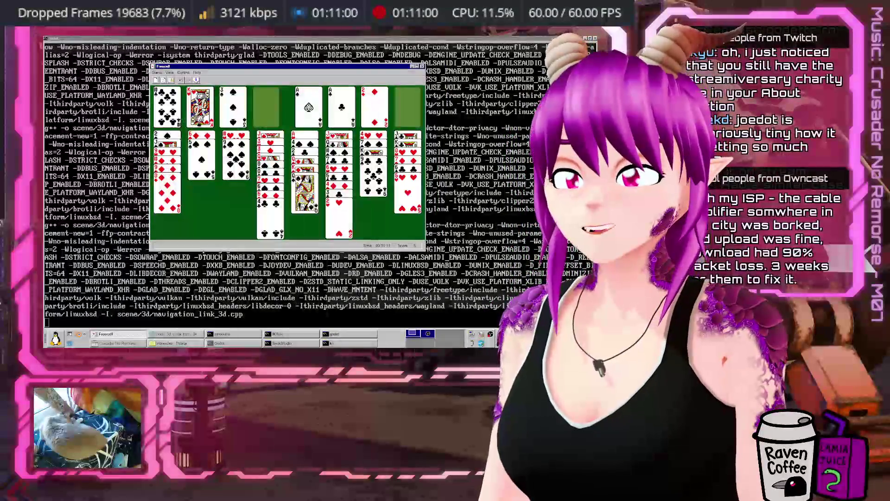
mouse_move(234, 122)
mouse_down()
mouse_move(306, 167)
mouse_move(311, 197)
mouse_move(235, 122)
mouse_up()
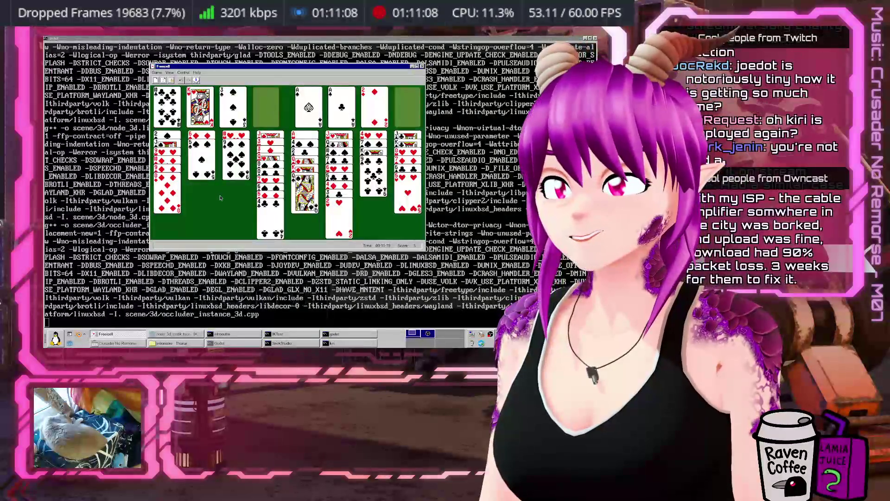
click(172, 197)
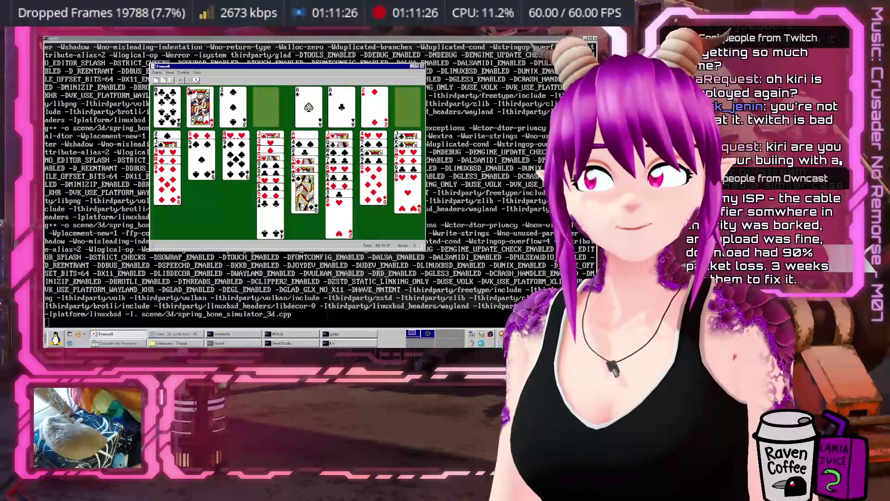
Step: Undo four moves and replay the 6♠ onto the end of column 3
click(181, 81)
click(181, 80)
click(181, 80)
click(181, 80)
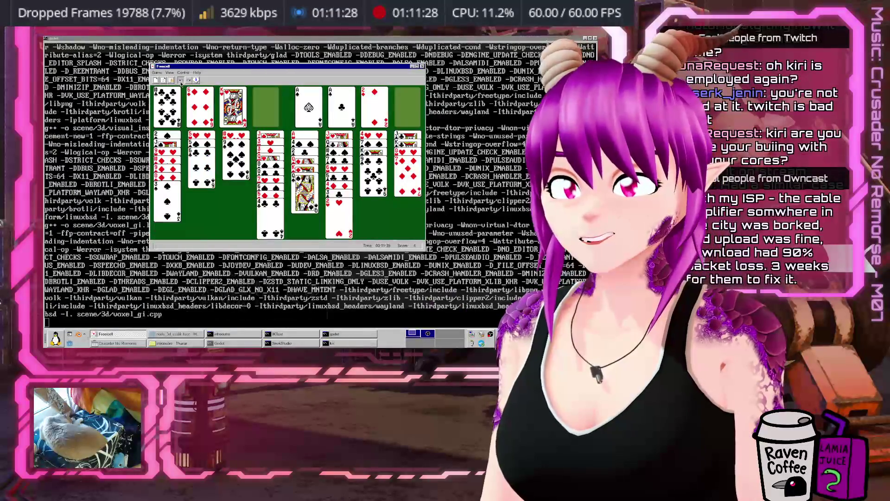
click(181, 81)
click(180, 80)
click(407, 185)
click(235, 153)
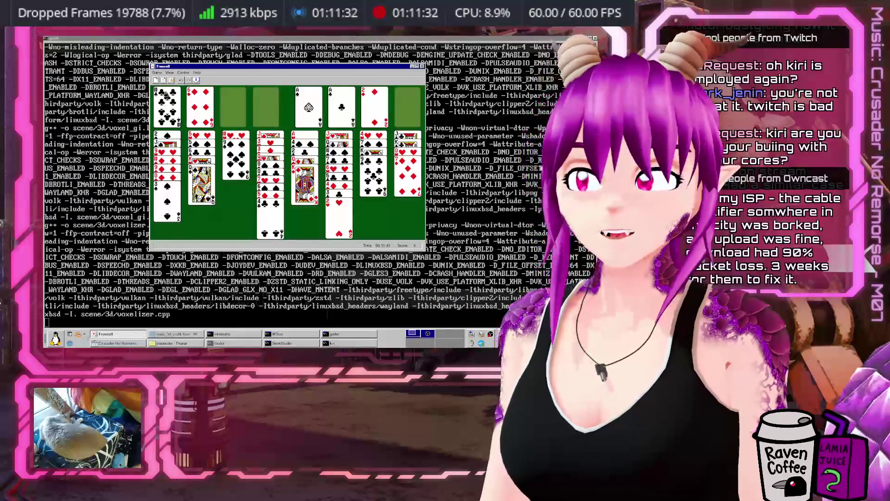
Step: Undo six more moves to return to the earlier position
click(181, 81)
click(181, 80)
click(180, 80)
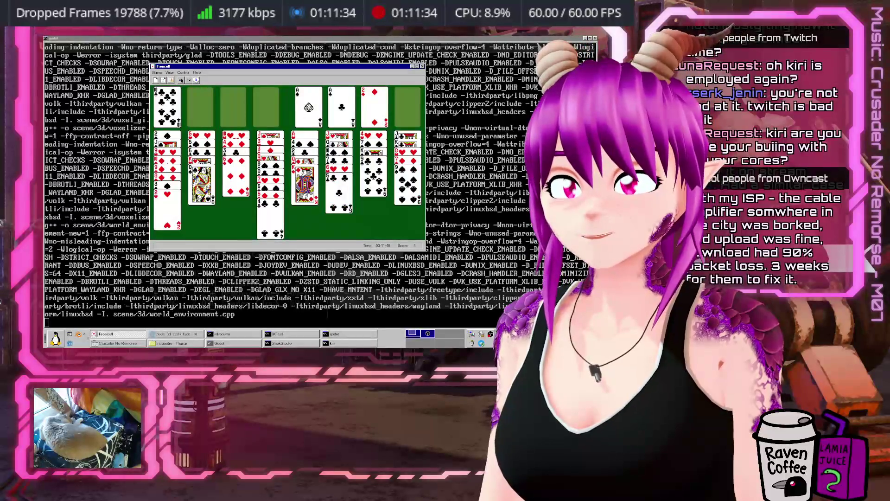
click(181, 80)
click(181, 80)
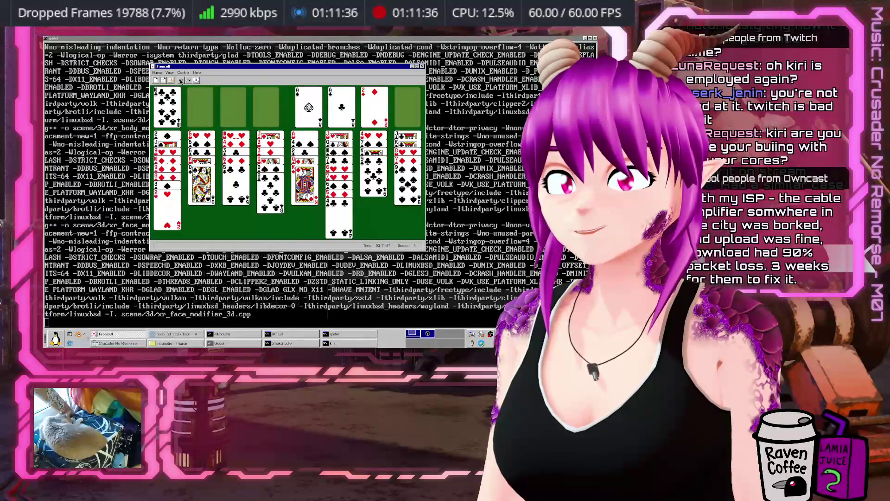
click(181, 80)
click(181, 80)
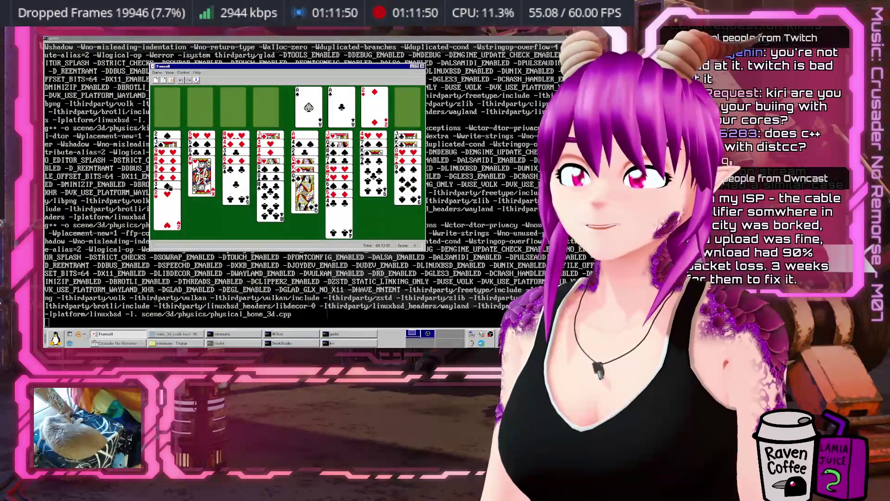
Step: Send the 2♥ and 3♠ from column 1 to free cells and move the 8♦ to the last column
drag(172, 188, 186, 149)
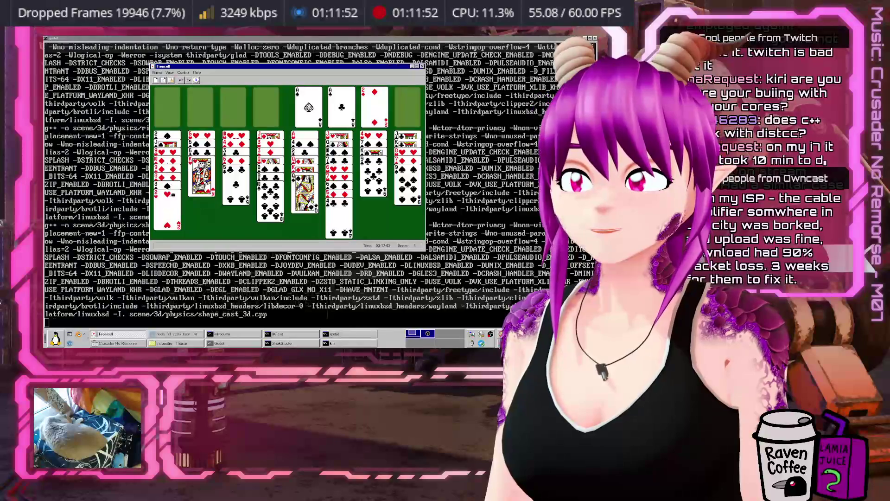
double_click(166, 211)
double_click(167, 202)
drag(167, 186, 388, 195)
drag(167, 198, 270, 220)
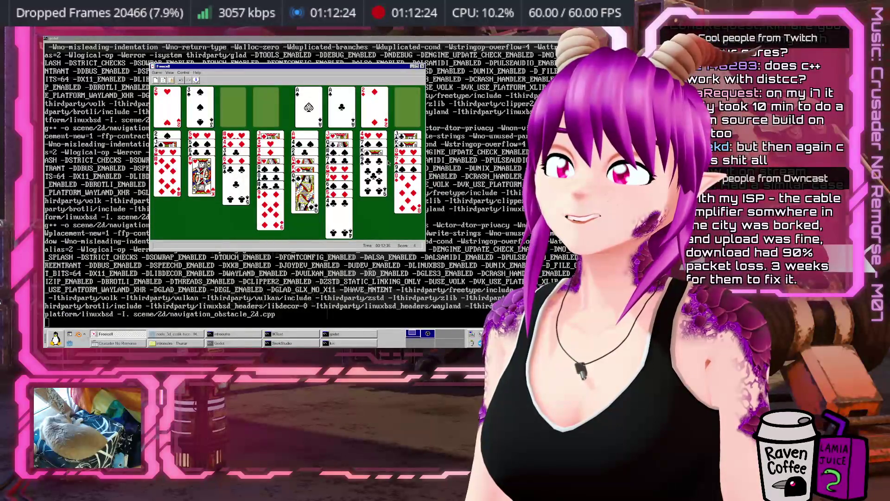
Step: Move the 8♦ onto the 9♣, a black card onto the 10♦, and the 7♦ into a free cell
click(396, 180)
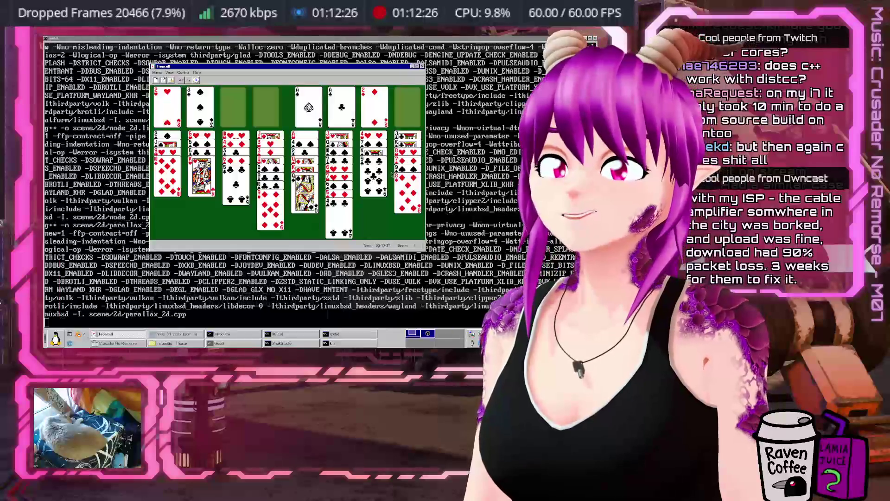
click(375, 180)
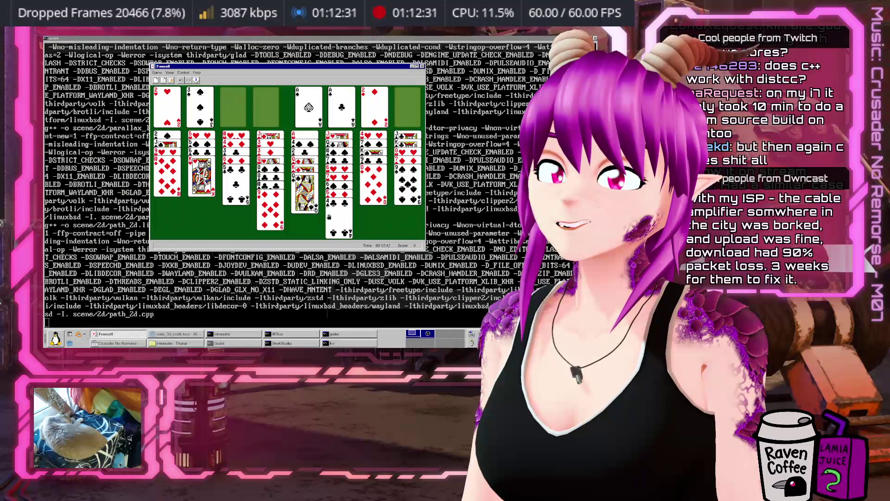
click(179, 176)
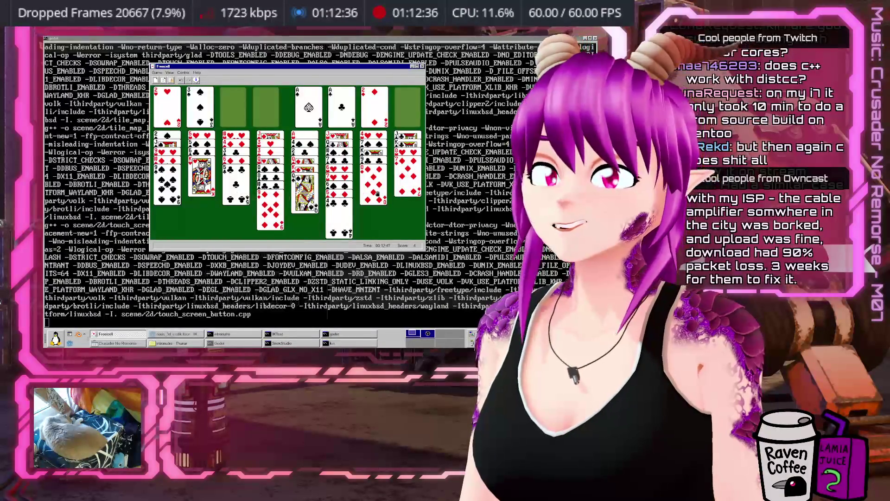
drag(406, 170, 210, 121)
drag(407, 185, 167, 204)
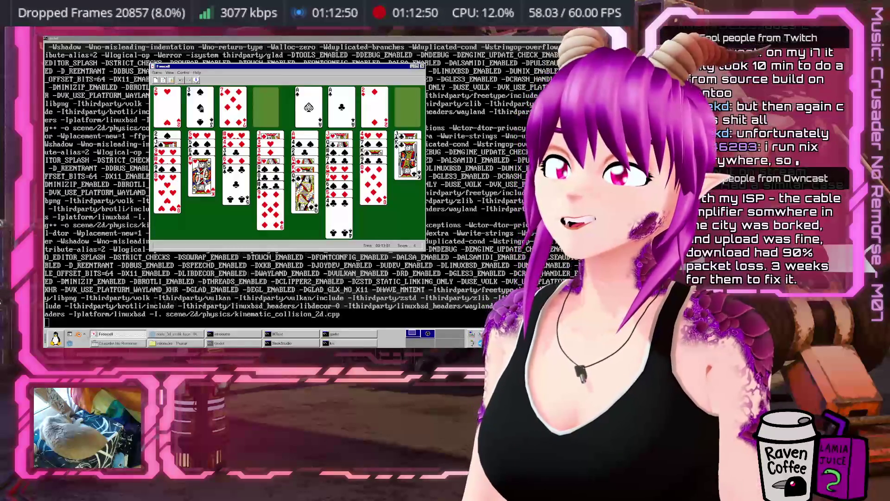
drag(238, 107, 237, 125)
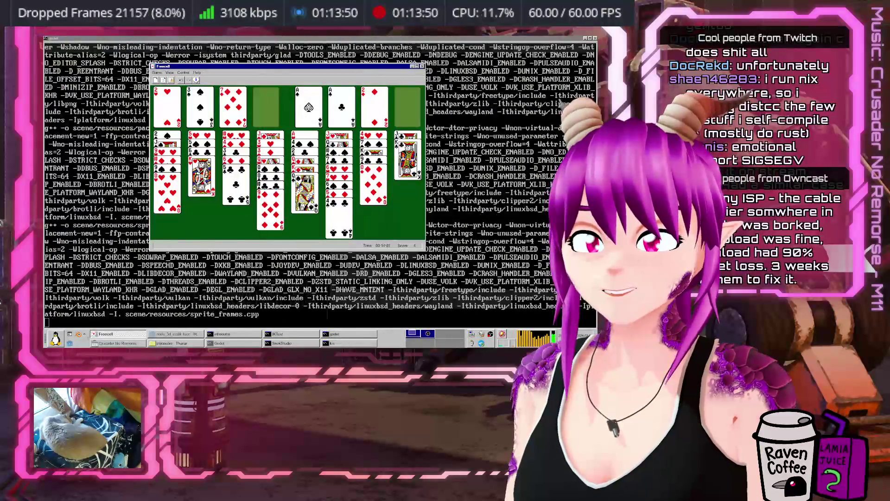
Step: Try moving column 5's cards, including the queen onto the king in column 8
click(305, 194)
click(201, 185)
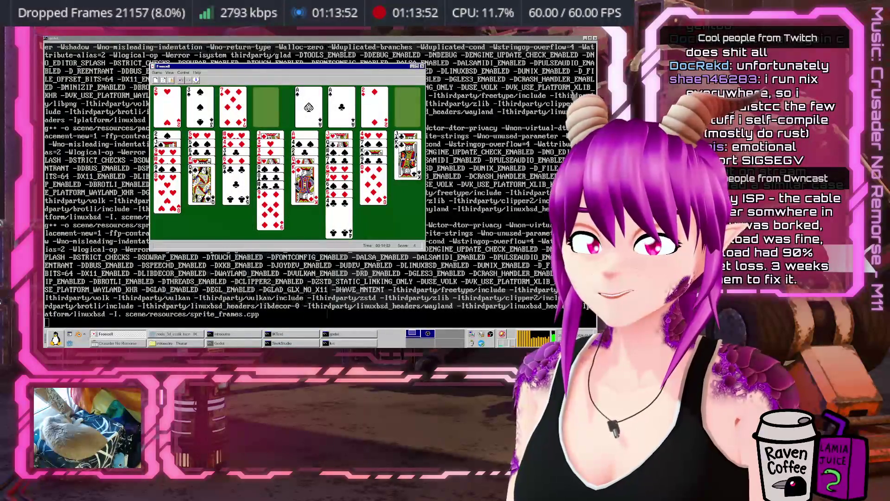
drag(305, 186, 303, 178)
click(296, 178)
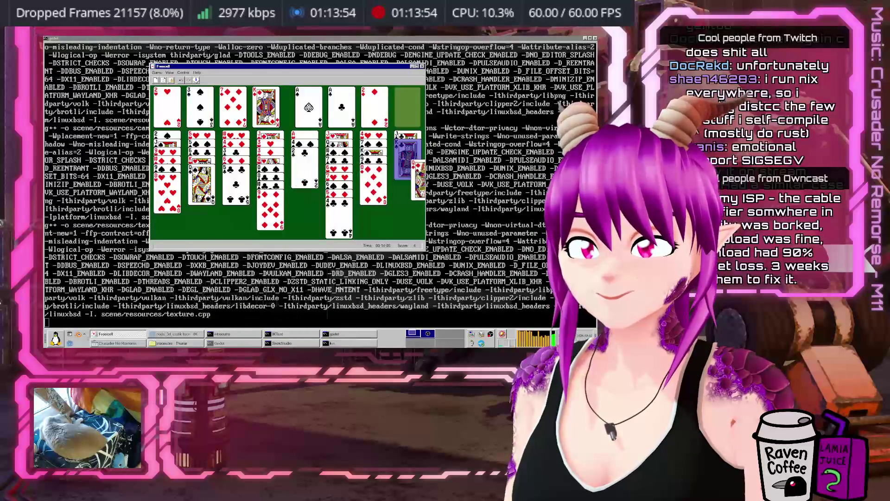
mouse_move(295, 180)
mouse_down()
mouse_move(296, 218)
mouse_move(306, 148)
mouse_move(238, 144)
mouse_move(370, 148)
mouse_move(262, 140)
mouse_up()
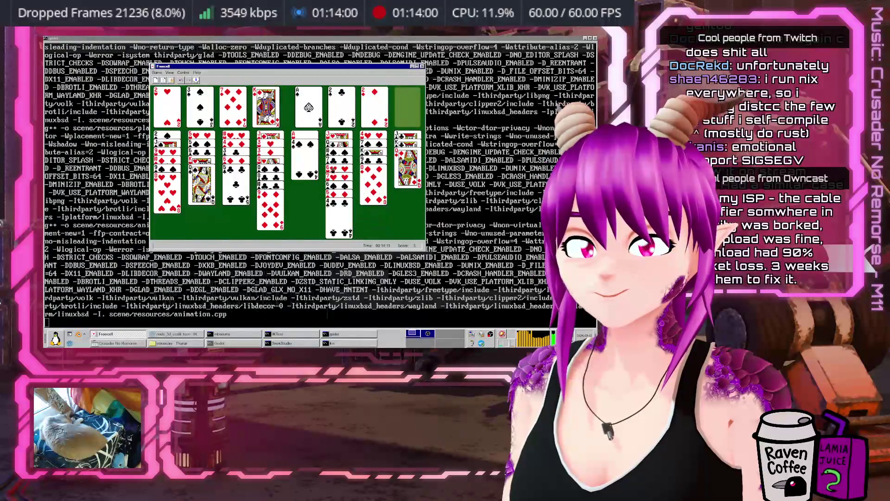
Step: Undo six moves back to the earlier column 1 position
click(180, 81)
click(180, 80)
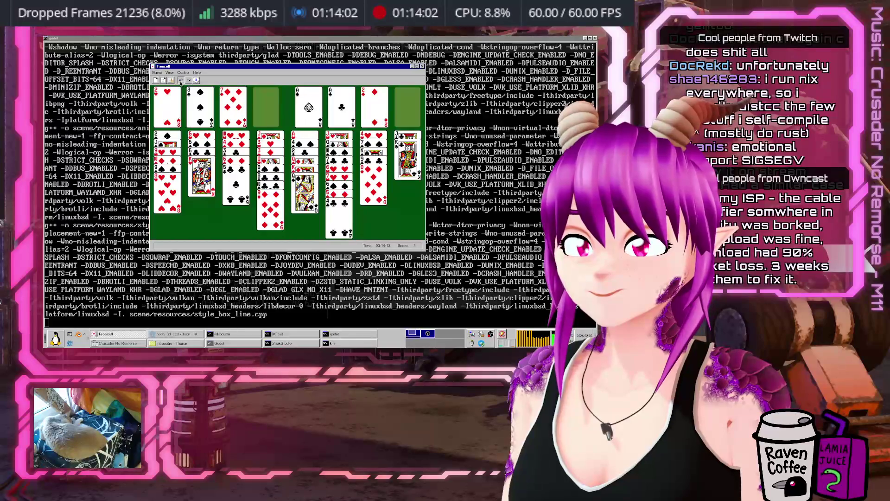
click(180, 80)
click(180, 81)
click(180, 81)
click(180, 81)
click(181, 81)
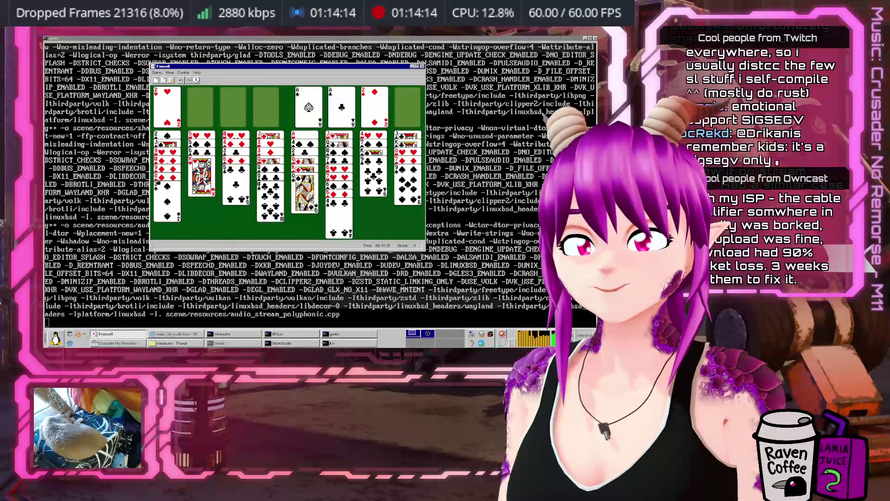
Step: Park the 3♠ in a free cell, move the 9♦ to column 4 and the 9♣ onto column 1's red 10
drag(160, 186, 204, 114)
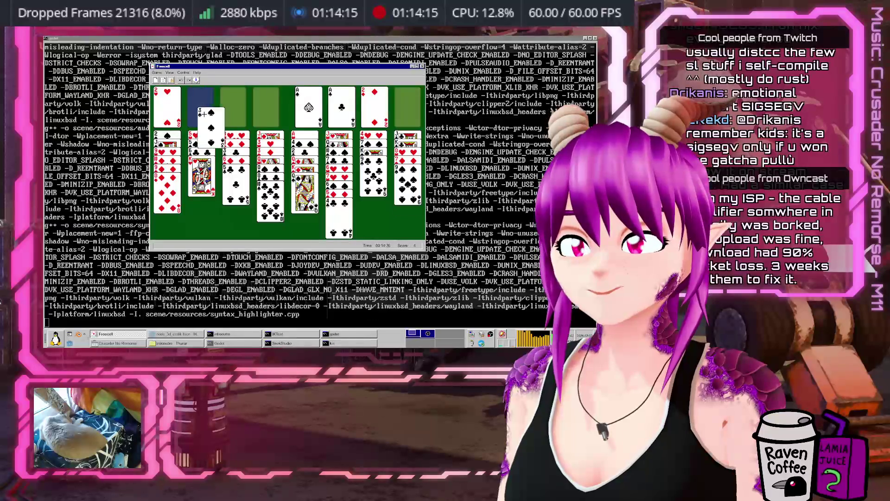
drag(172, 200, 272, 222)
drag(373, 185, 162, 187)
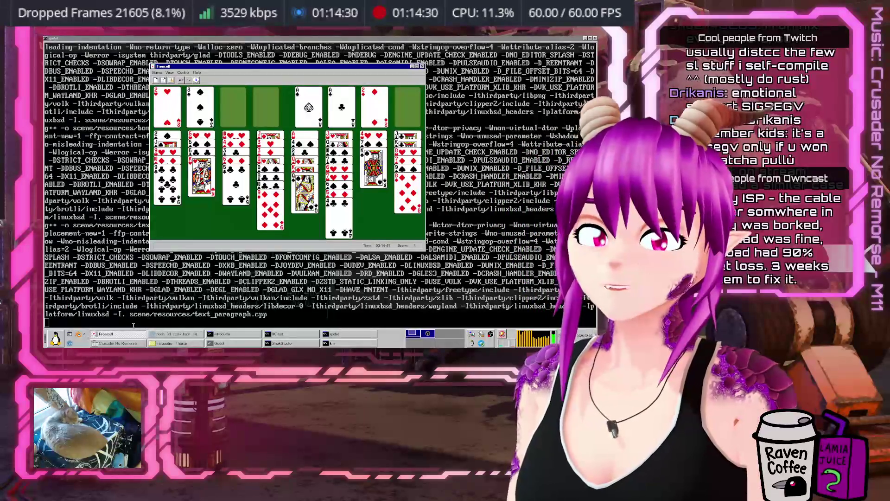
mouse_move(258, 68)
mouse_down()
mouse_move(406, 200)
mouse_move(185, 336)
mouse_move(102, 304)
mouse_move(290, 87)
mouse_move(249, 42)
mouse_move(285, 38)
mouse_up()
double_click(285, 38)
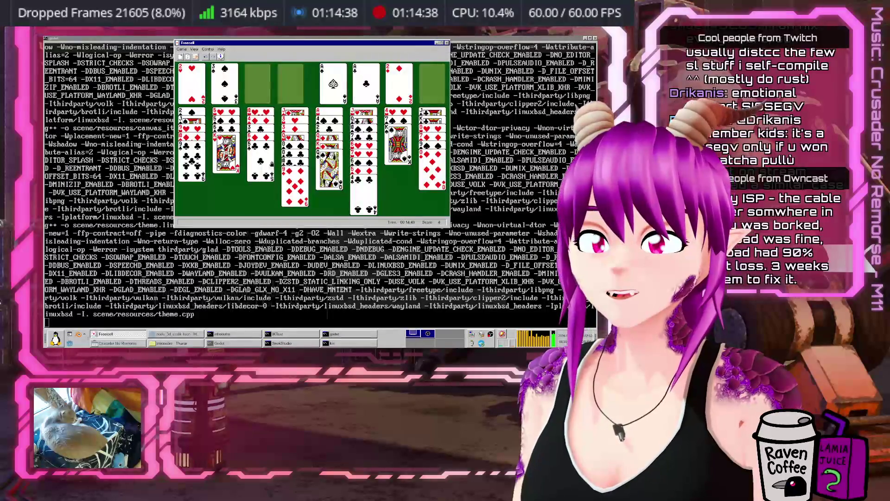
Step: Move the 8♦ onto column 1 and try the jack on column 2
drag(252, 43, 197, 95)
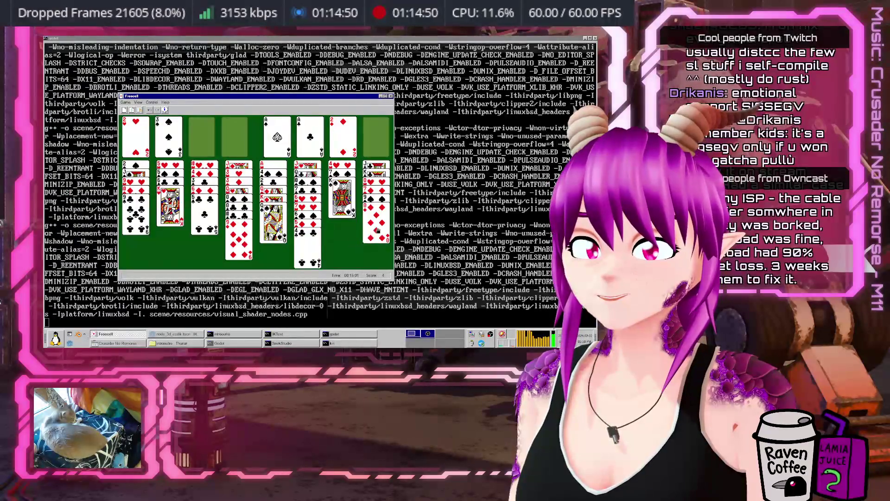
drag(376, 231, 147, 246)
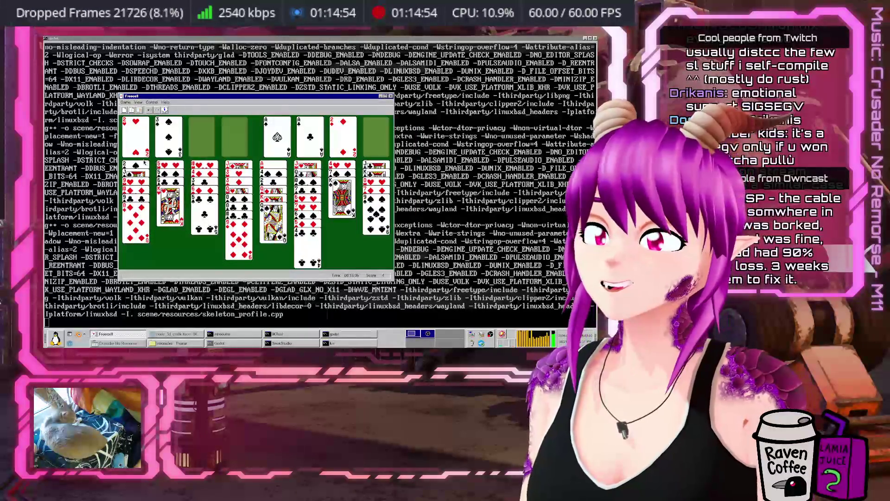
mouse_move(274, 223)
mouse_down()
mouse_move(171, 218)
mouse_move(270, 226)
mouse_move(180, 224)
mouse_move(263, 222)
mouse_move(234, 139)
mouse_up()
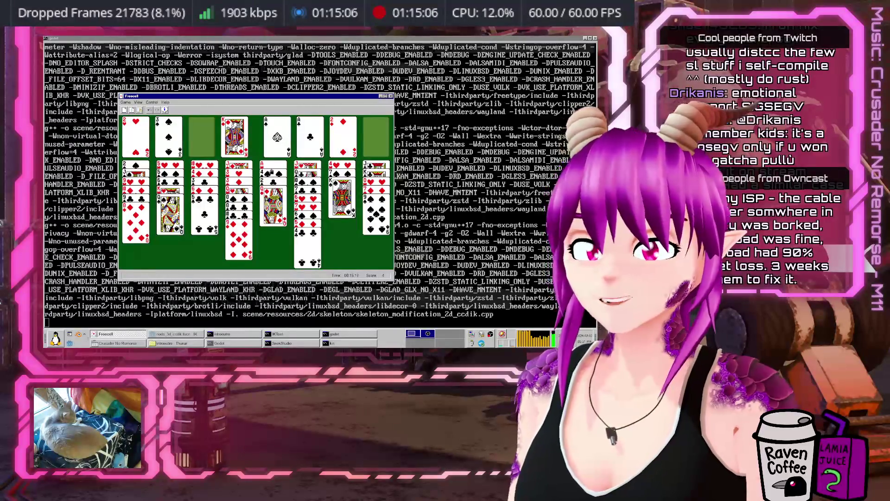
Step: Play the Q♥ onto the black king, park the 4♠, and put the K♥ in column 5
click(274, 199)
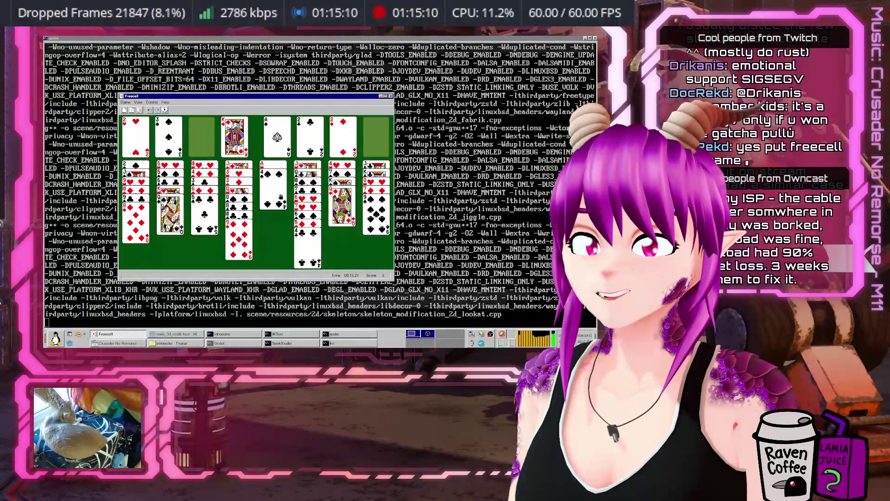
double_click(273, 185)
click(234, 137)
click(273, 181)
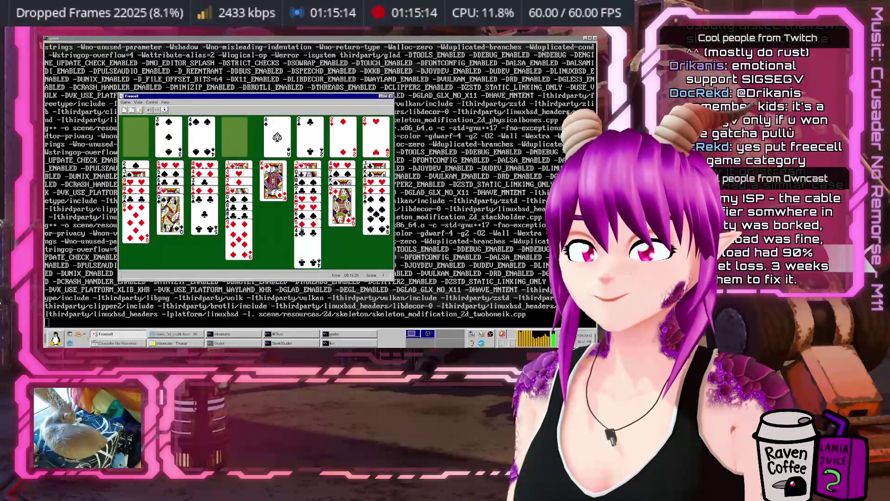